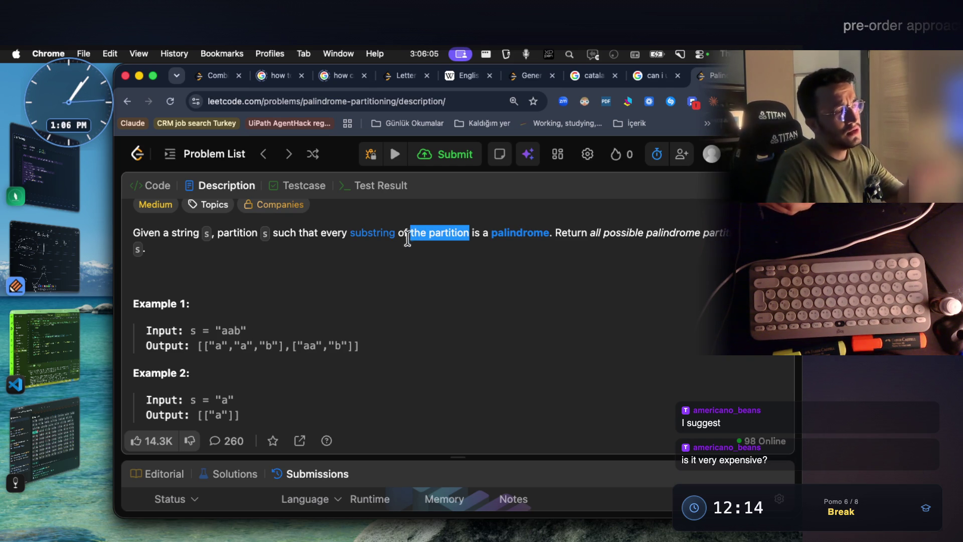
Step: Switch from the Chrome problem page to the Notability page with its partial sketch
{"action": "left_click", "coordinate": [59, 253]}
{"action": "scroll", "coordinate": [374, 281], "scroll_direction": "down", "scroll_amount": 10}
{"action": "scroll", "coordinate": [352, 191], "scroll_direction": "down", "scroll_amount": 2}
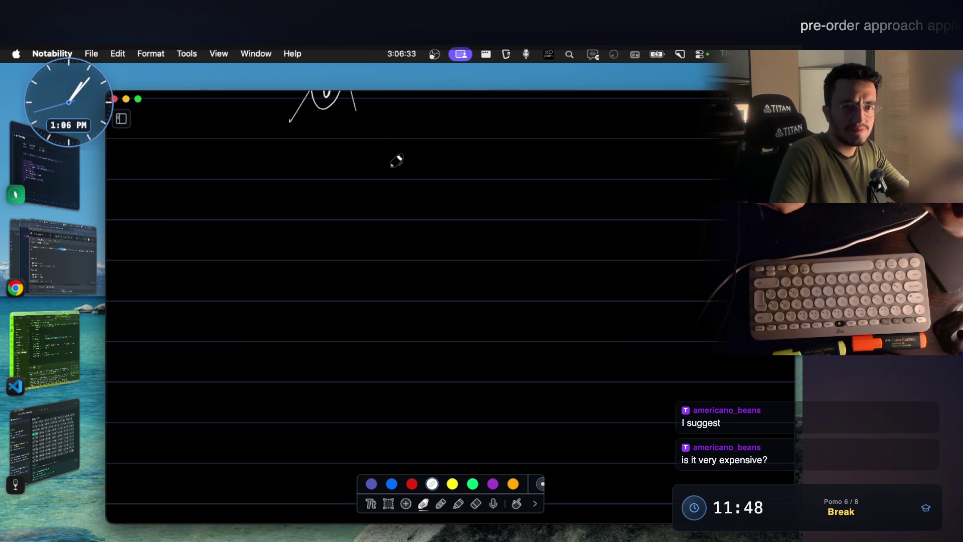
Step: Write '→ aab' on the page and underline its first a
{"action": "scroll", "coordinate": [388, 234], "scroll_direction": "up", "scroll_amount": 1}
{"action": "scroll", "coordinate": [393, 226], "scroll_direction": "down", "scroll_amount": 1}
{"action": "left_click_drag", "start_coordinate": [385, 208], "coordinate": [386, 206]}
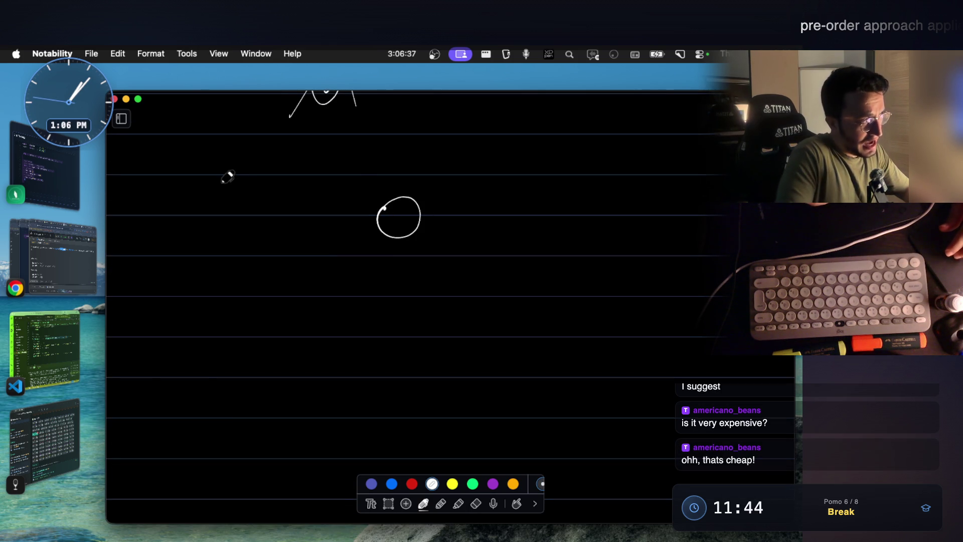
{"action": "left_click_drag", "start_coordinate": [252, 187], "coordinate": [276, 201]}
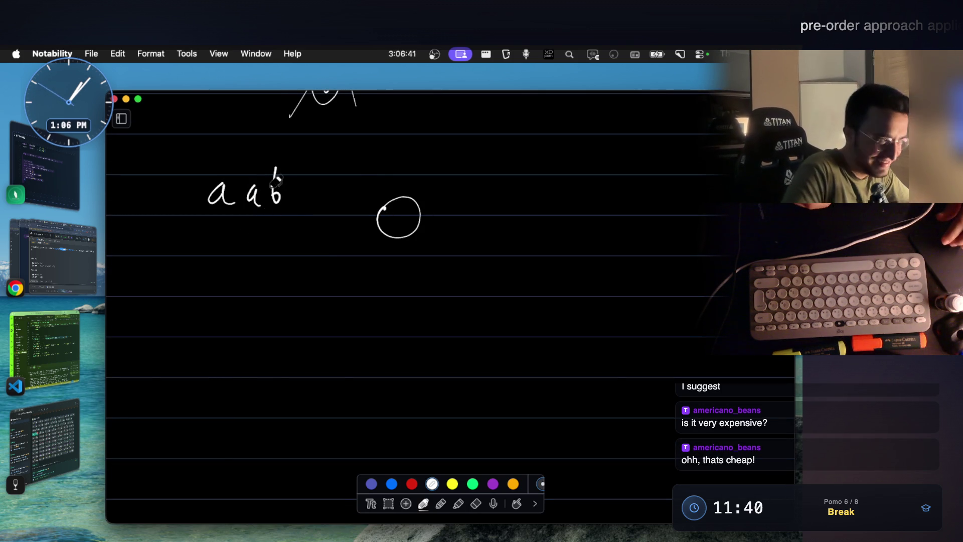
{"action": "mouse_move", "coordinate": [142, 187]}
{"action": "left_mouse_down"}
{"action": "mouse_move", "coordinate": [169, 191]}
{"action": "mouse_move", "coordinate": [172, 203]}
{"action": "left_mouse_up"}
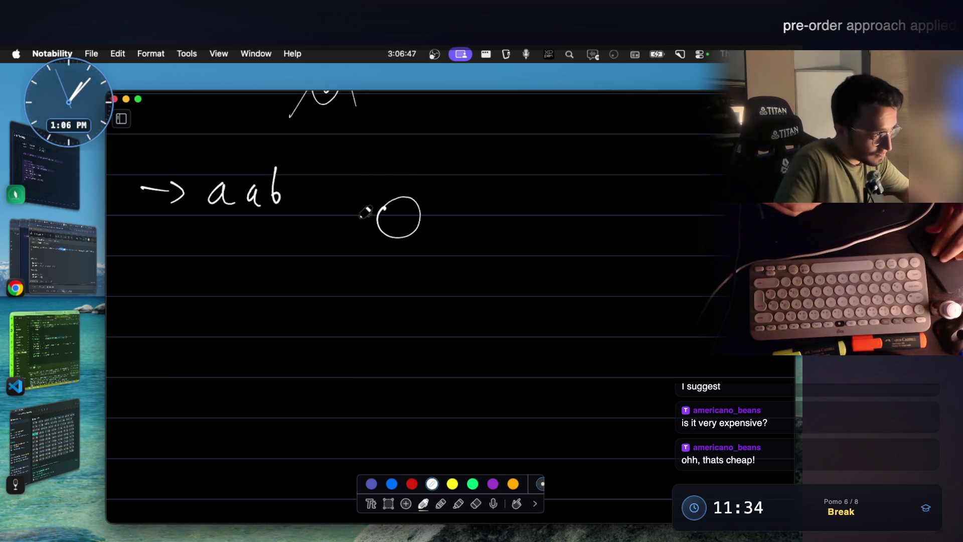
{"action": "scroll", "coordinate": [369, 210], "scroll_direction": "up", "scroll_amount": 1}
{"action": "scroll", "coordinate": [284, 209], "scroll_direction": "down", "scroll_amount": 2}
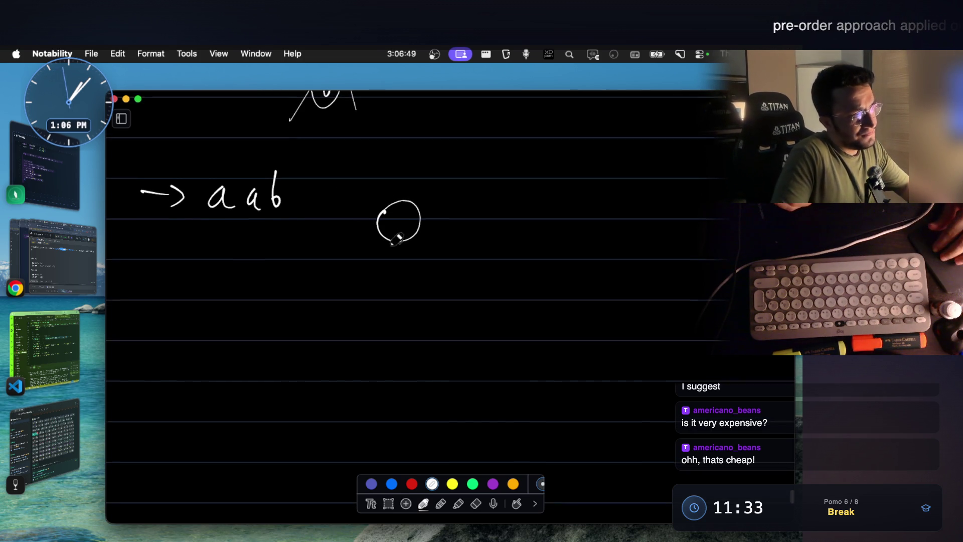
{"action": "left_click_drag", "start_coordinate": [208, 203], "coordinate": [217, 204]}
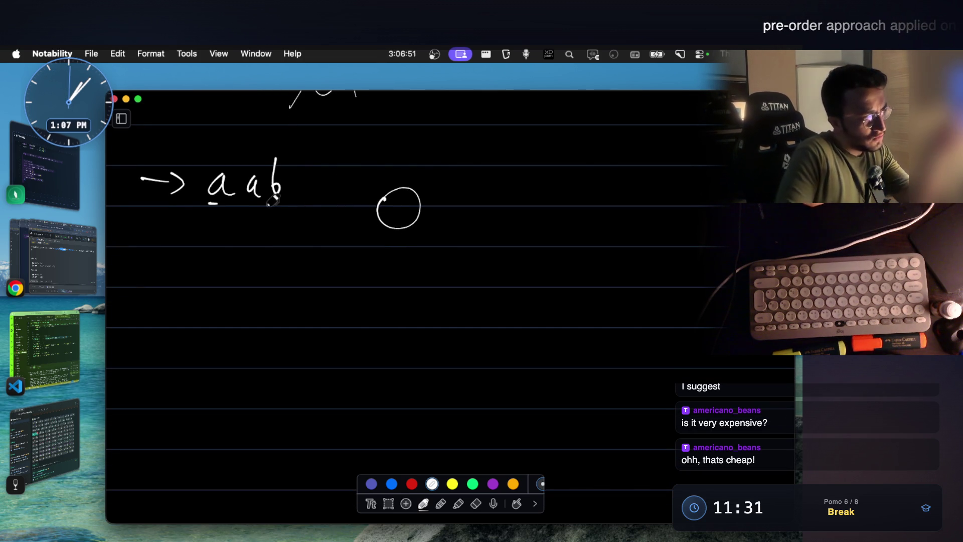
Step: Circle the prefixes a, aa and aab and draw tree branches 1, 2 and 3
{"action": "mouse_move", "coordinate": [384, 229]}
{"action": "left_mouse_down"}
{"action": "mouse_move", "coordinate": [324, 289]}
{"action": "mouse_move", "coordinate": [303, 326]}
{"action": "left_mouse_up"}
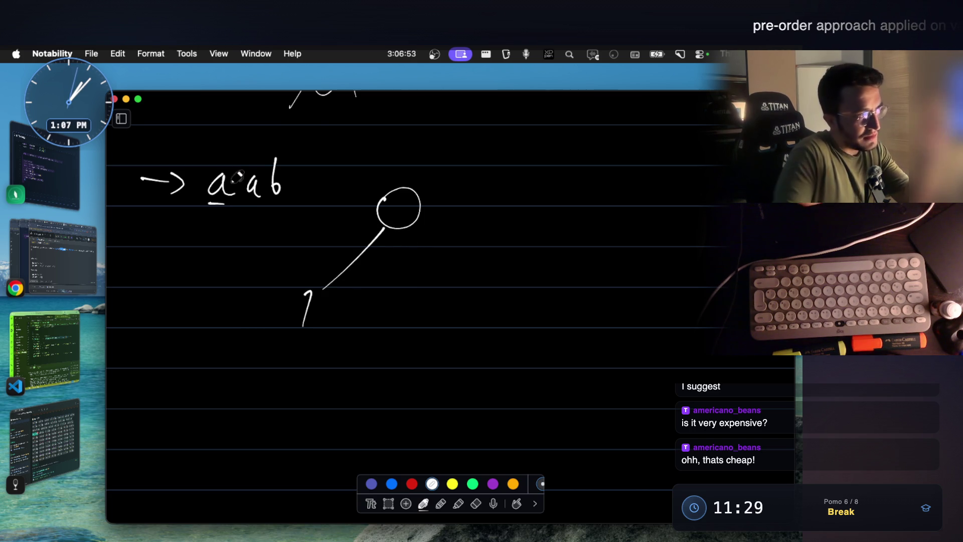
{"action": "mouse_move", "coordinate": [216, 164]}
{"action": "left_mouse_down"}
{"action": "mouse_move", "coordinate": [225, 215]}
{"action": "mouse_move", "coordinate": [207, 166]}
{"action": "left_mouse_up"}
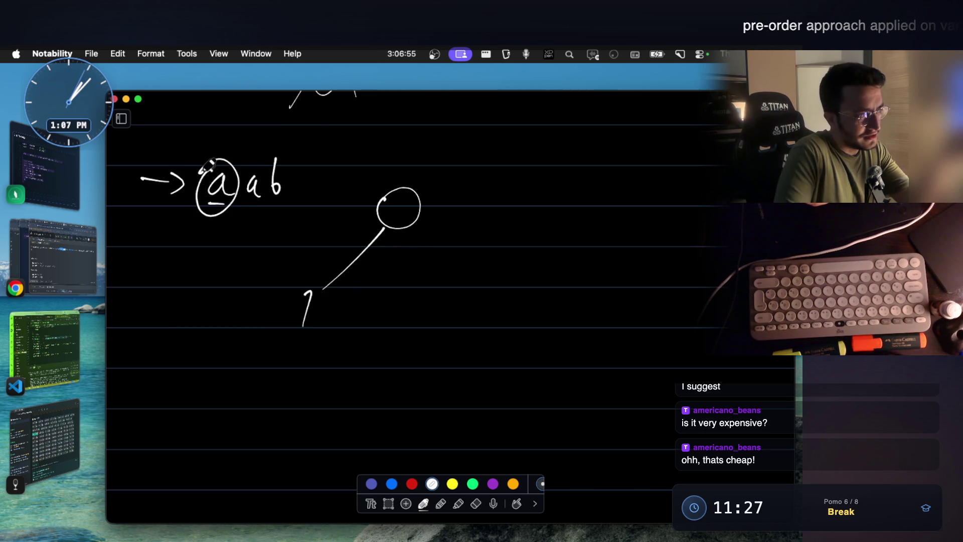
{"action": "left_click_drag", "start_coordinate": [235, 159], "coordinate": [237, 162]}
{"action": "mouse_move", "coordinate": [406, 232]}
{"action": "left_mouse_down"}
{"action": "mouse_move", "coordinate": [403, 284]}
{"action": "mouse_move", "coordinate": [421, 317]}
{"action": "left_mouse_up"}
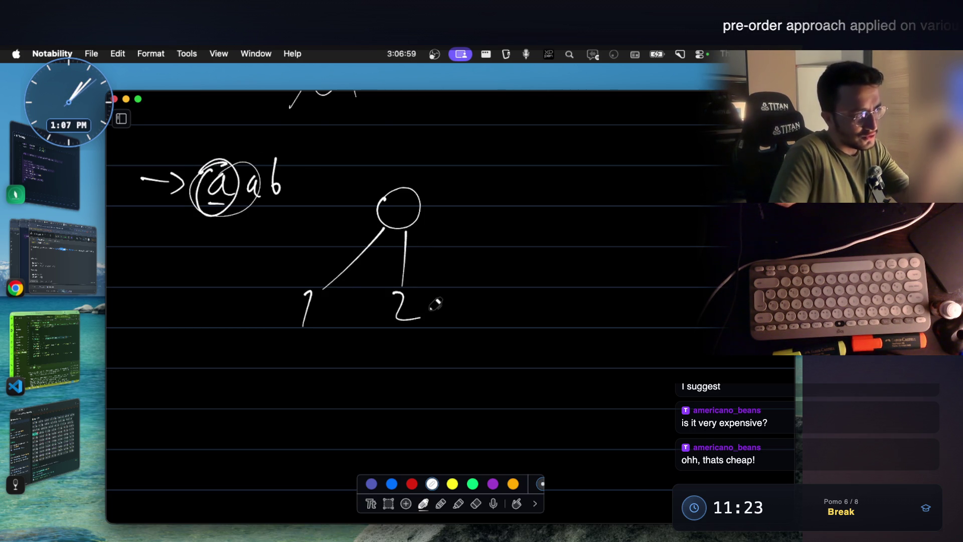
{"action": "mouse_move", "coordinate": [251, 150]}
{"action": "left_mouse_down"}
{"action": "mouse_move", "coordinate": [288, 140]}
{"action": "mouse_move", "coordinate": [251, 153]}
{"action": "left_mouse_up"}
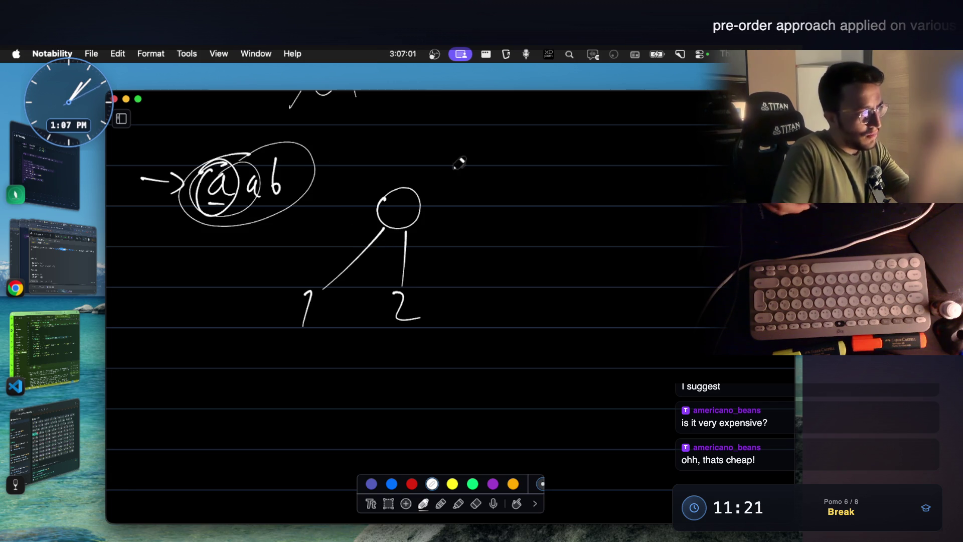
{"action": "mouse_move", "coordinate": [414, 221]}
{"action": "left_mouse_down"}
{"action": "mouse_move", "coordinate": [541, 315]}
{"action": "mouse_move", "coordinate": [509, 314]}
{"action": "left_mouse_up"}
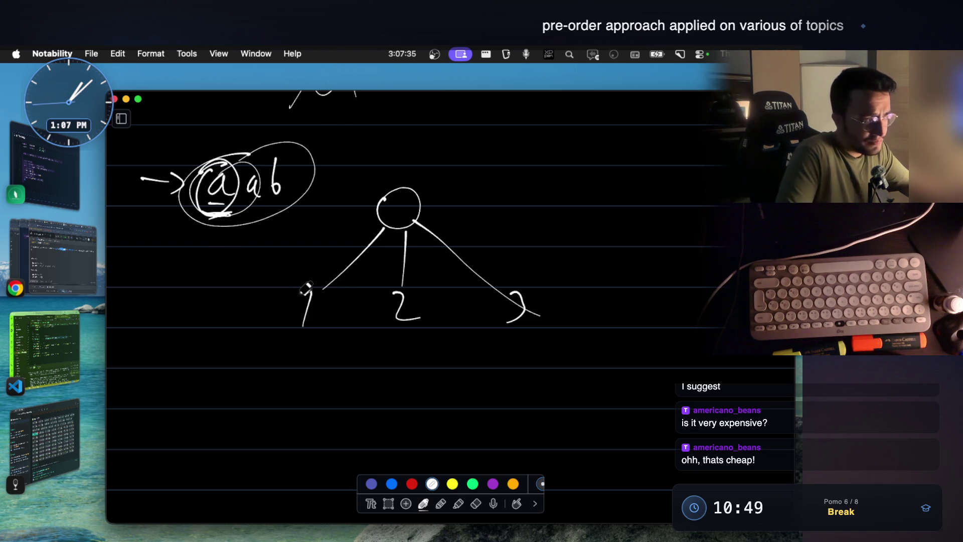
Step: Circle branch 1, label it 'length', and bring up the LeetCode constraints
{"action": "mouse_move", "coordinate": [322, 274]}
{"action": "left_mouse_down"}
{"action": "mouse_move", "coordinate": [343, 291]}
{"action": "mouse_move", "coordinate": [309, 276]}
{"action": "left_mouse_up"}
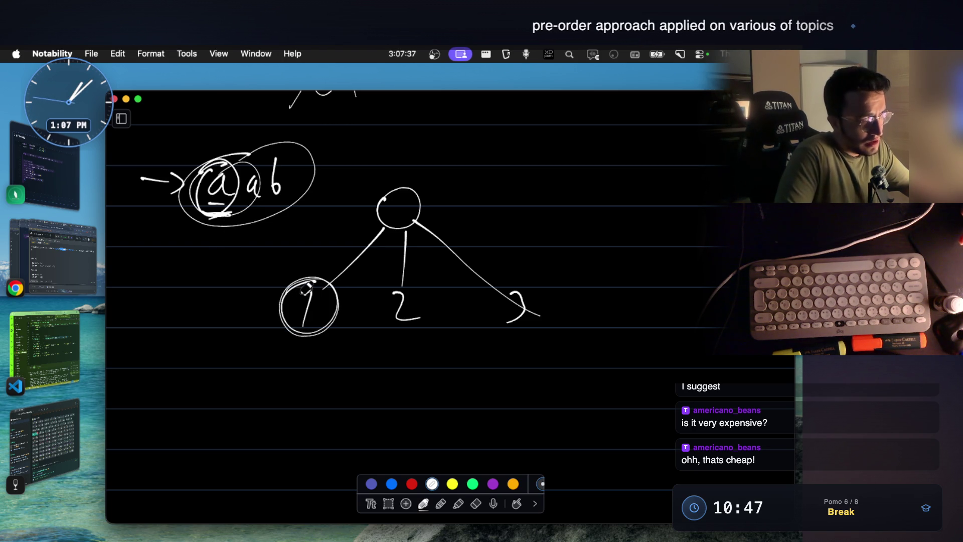
{"action": "mouse_move", "coordinate": [258, 353]}
{"action": "left_mouse_down"}
{"action": "mouse_move", "coordinate": [269, 346]}
{"action": "mouse_move", "coordinate": [332, 370]}
{"action": "left_mouse_up"}
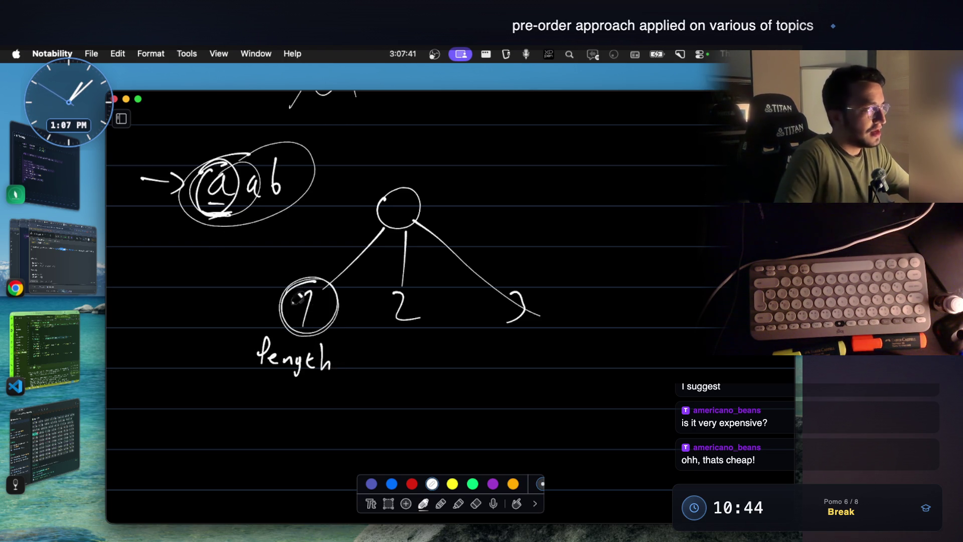
{"action": "left_click", "coordinate": [42, 250]}
{"action": "scroll", "coordinate": [354, 326], "scroll_direction": "down", "scroll_amount": 5}
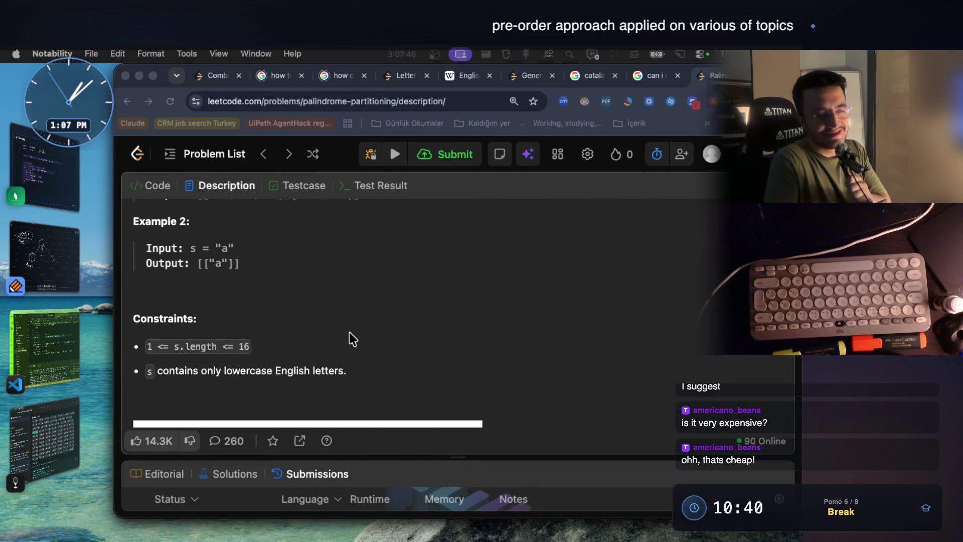
Step: Highlight the '1 <= s.length <= 16' constraint and its maximum 16, then return to Notability
{"action": "left_click", "coordinate": [178, 337]}
{"action": "left_click_drag", "start_coordinate": [146, 347], "coordinate": [261, 349]}
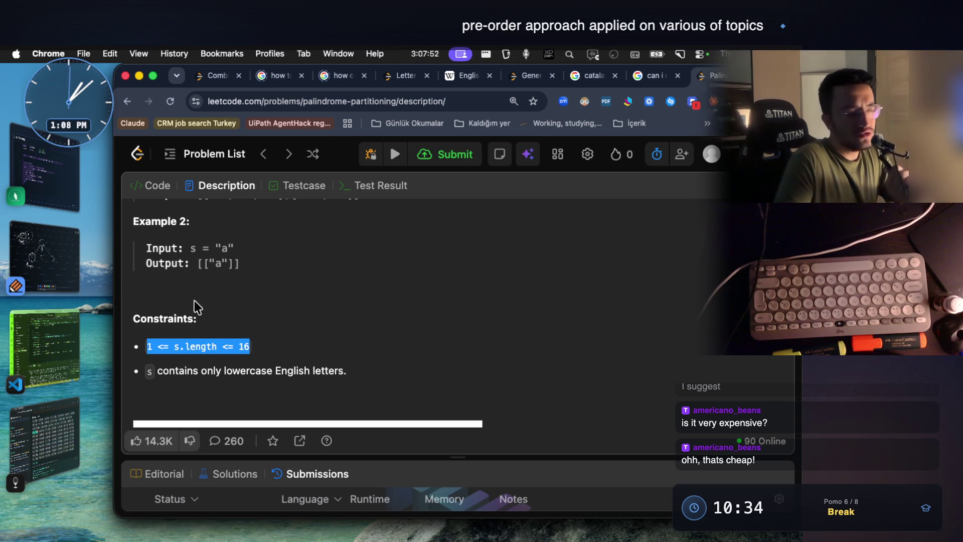
{"action": "left_click", "coordinate": [204, 344]}
{"action": "left_click_drag", "start_coordinate": [251, 347], "coordinate": [231, 345]}
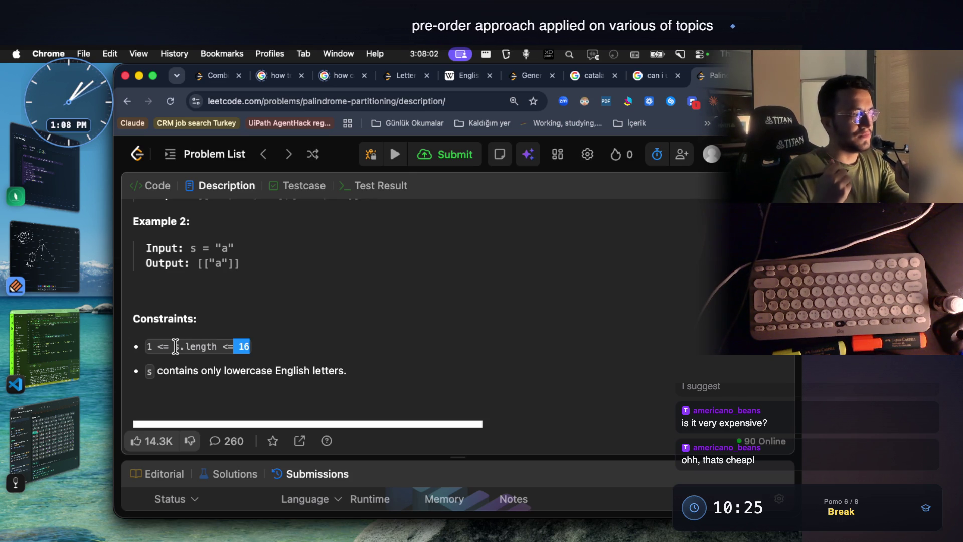
{"action": "left_click", "coordinate": [255, 345]}
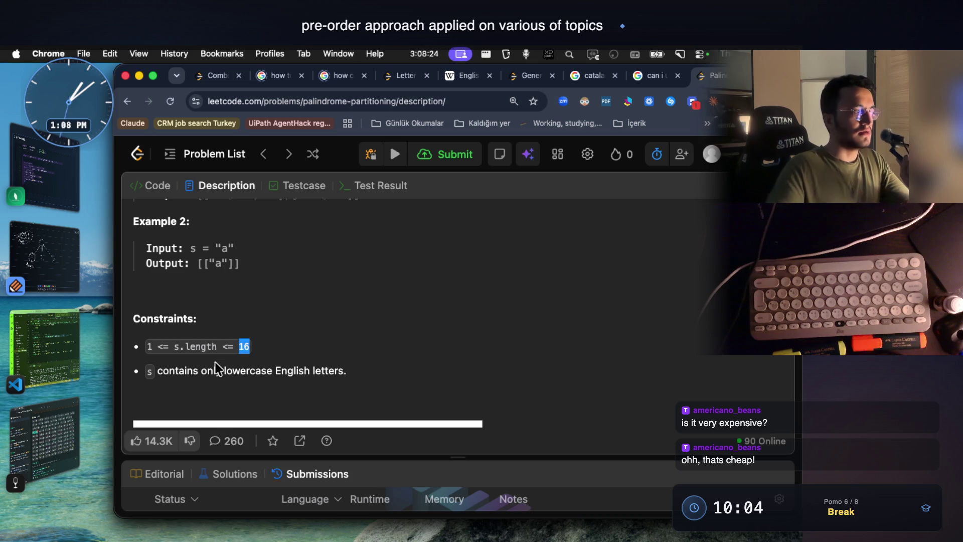
{"action": "mouse_move", "coordinate": [249, 348]}
{"action": "left_mouse_down"}
{"action": "mouse_move", "coordinate": [245, 358]}
{"action": "mouse_move", "coordinate": [144, 326]}
{"action": "left_mouse_up"}
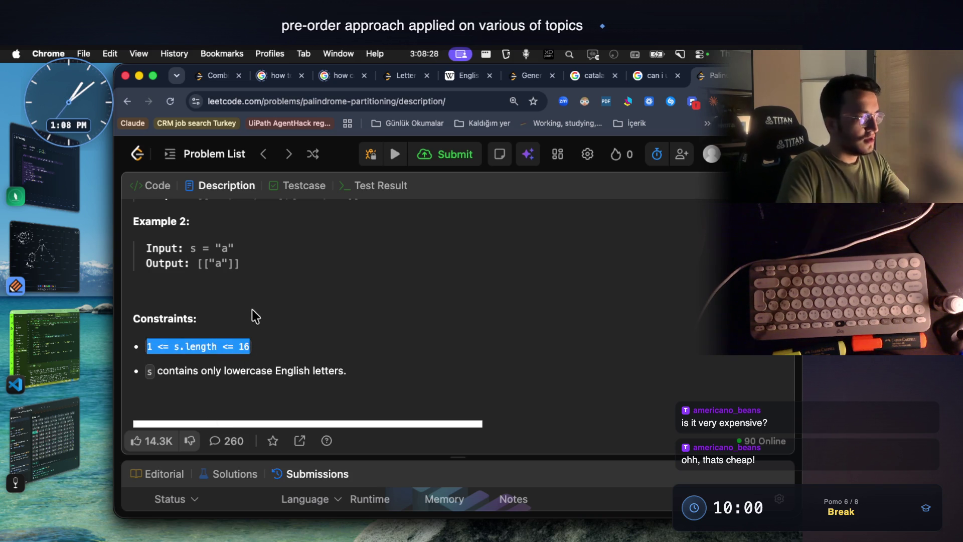
{"action": "left_click", "coordinate": [61, 258]}
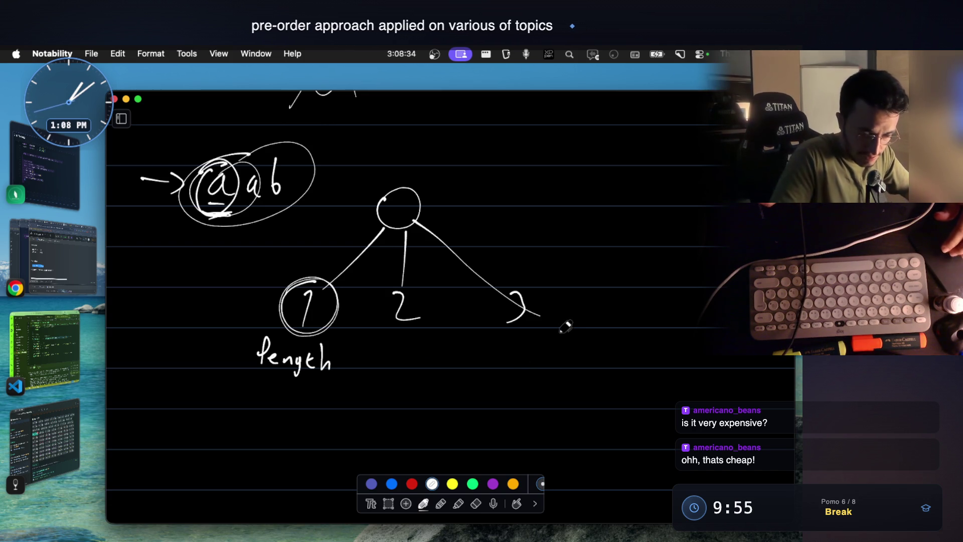
Step: Draw a new node below length with many branches fanning down and to the far right
{"action": "scroll", "coordinate": [493, 383], "scroll_direction": "down", "scroll_amount": 2}
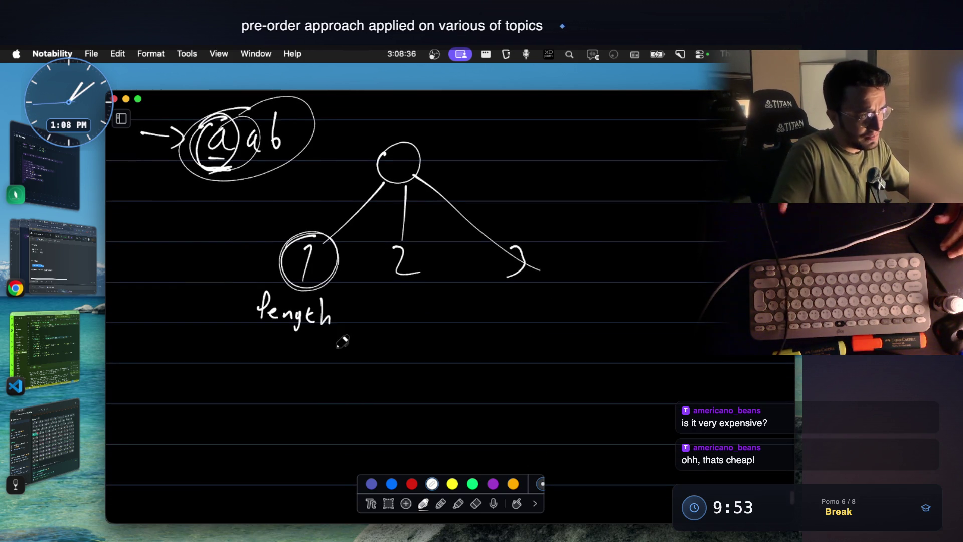
{"action": "scroll", "coordinate": [343, 342], "scroll_direction": "down", "scroll_amount": 3}
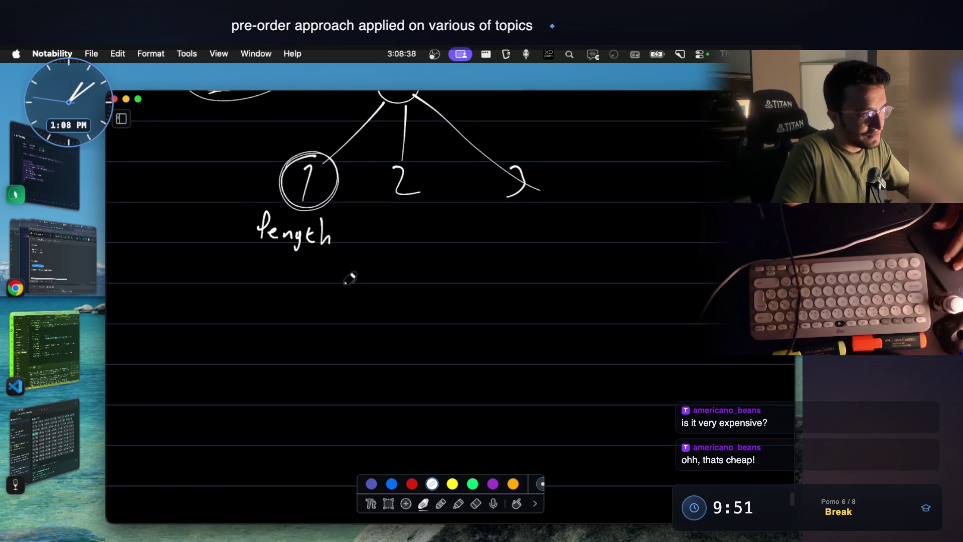
{"action": "left_click_drag", "start_coordinate": [357, 303], "coordinate": [356, 333]}
{"action": "scroll", "coordinate": [356, 333], "scroll_direction": "down", "scroll_amount": 2}
{"action": "mouse_move", "coordinate": [360, 254]}
{"action": "left_mouse_down"}
{"action": "mouse_move", "coordinate": [199, 345]}
{"action": "mouse_move", "coordinate": [301, 355]}
{"action": "mouse_move", "coordinate": [359, 341]}
{"action": "left_mouse_up"}
{"action": "mouse_move", "coordinate": [378, 253]}
{"action": "left_mouse_down"}
{"action": "mouse_move", "coordinate": [406, 346]}
{"action": "mouse_move", "coordinate": [452, 329]}
{"action": "left_mouse_up"}
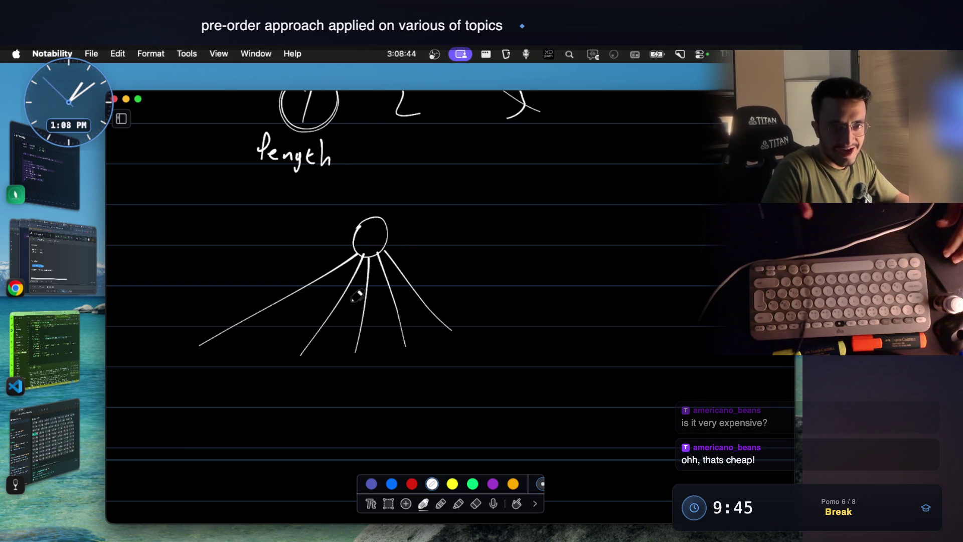
{"action": "mouse_move", "coordinate": [385, 248]}
{"action": "left_mouse_down"}
{"action": "mouse_move", "coordinate": [483, 301]}
{"action": "mouse_move", "coordinate": [524, 344]}
{"action": "mouse_move", "coordinate": [586, 333]}
{"action": "mouse_move", "coordinate": [531, 302]}
{"action": "mouse_move", "coordinate": [642, 343]}
{"action": "mouse_move", "coordinate": [668, 328]}
{"action": "left_mouse_up"}
{"action": "left_click_drag", "start_coordinate": [390, 244], "coordinate": [722, 332]}
{"action": "left_click_drag", "start_coordinate": [389, 243], "coordinate": [722, 325]}
{"action": "left_click_drag", "start_coordinate": [389, 242], "coordinate": [714, 331]}
{"action": "left_click_drag", "start_coordinate": [391, 242], "coordinate": [728, 329]}
Step: Add a long far-left branch and two arrow marks in the left margin
{"action": "left_click_drag", "start_coordinate": [352, 254], "coordinate": [175, 315]}
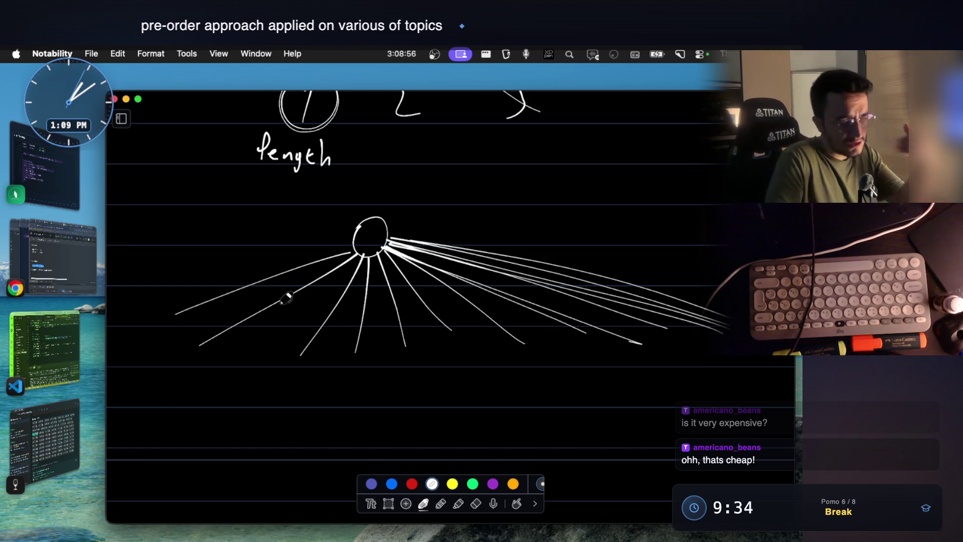
{"action": "left_click_drag", "start_coordinate": [178, 315], "coordinate": [149, 342]}
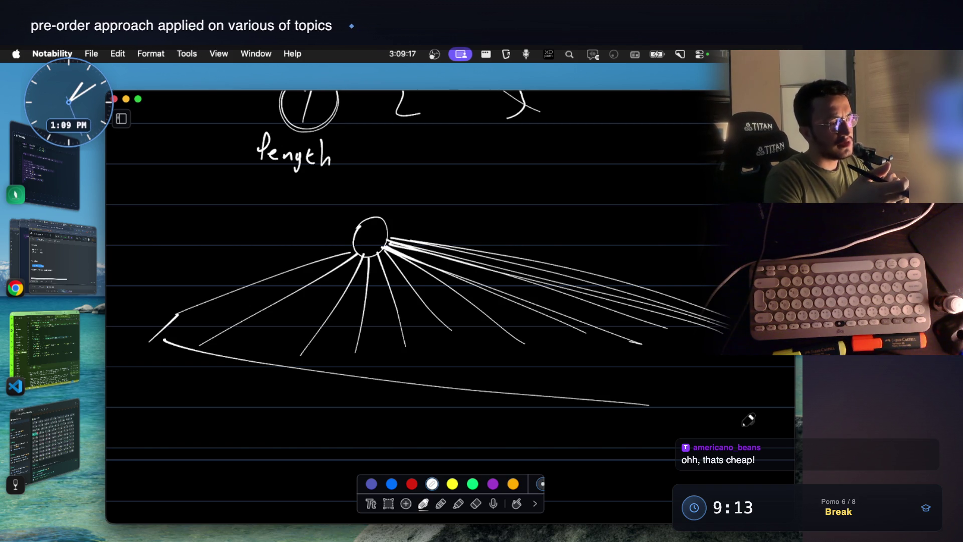
{"action": "mouse_move", "coordinate": [122, 366]}
{"action": "left_mouse_down"}
{"action": "mouse_move", "coordinate": [153, 360]}
{"action": "mouse_move", "coordinate": [151, 377]}
{"action": "left_mouse_up"}
{"action": "left_click_drag", "start_coordinate": [115, 430], "coordinate": [142, 442]}
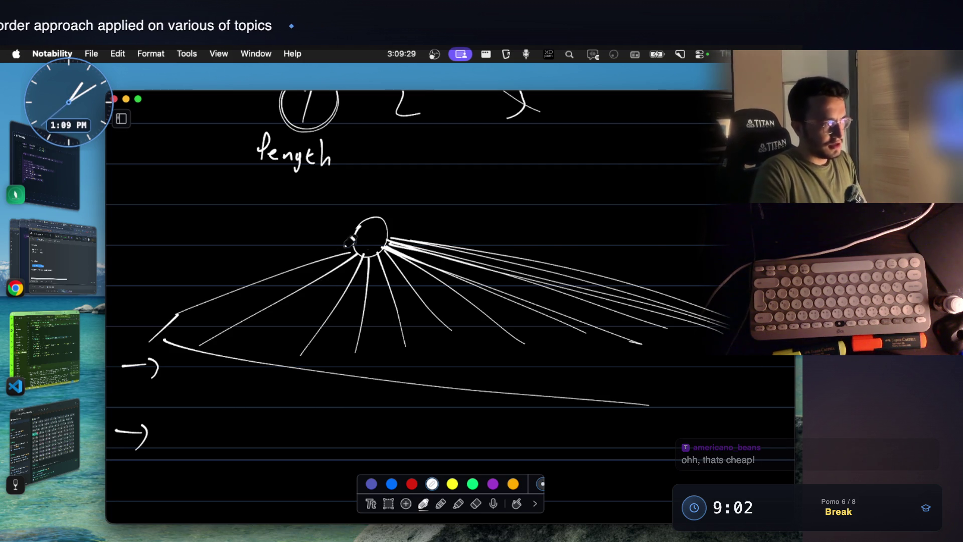
{"action": "scroll", "coordinate": [268, 387], "scroll_direction": "down", "scroll_amount": 5}
Step: Write 76 and an arrow beside the 2 in the sketch, then bring up LeetCode
{"action": "left_click_drag", "start_coordinate": [181, 371], "coordinate": [224, 396]}
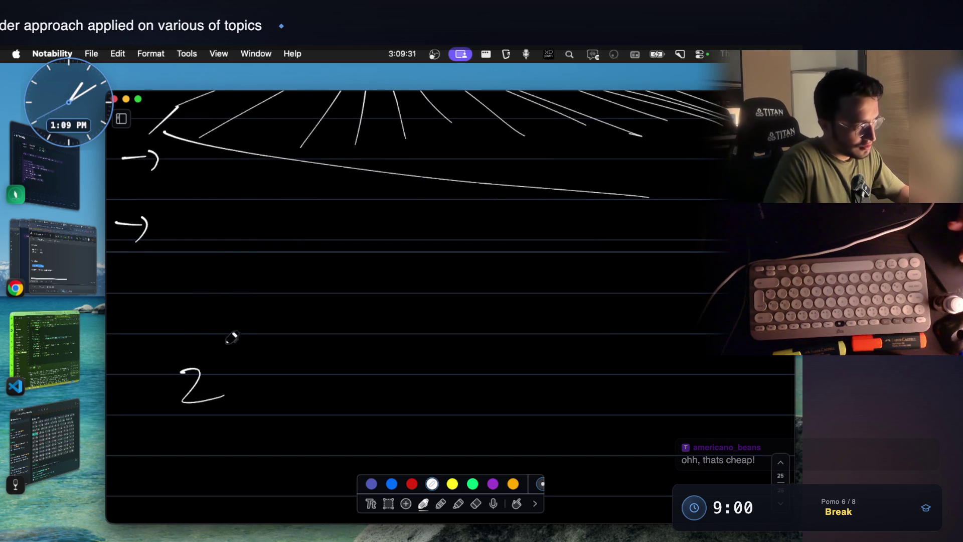
{"action": "left_click", "coordinate": [75, 269]}
{"action": "left_click", "coordinate": [76, 271]}
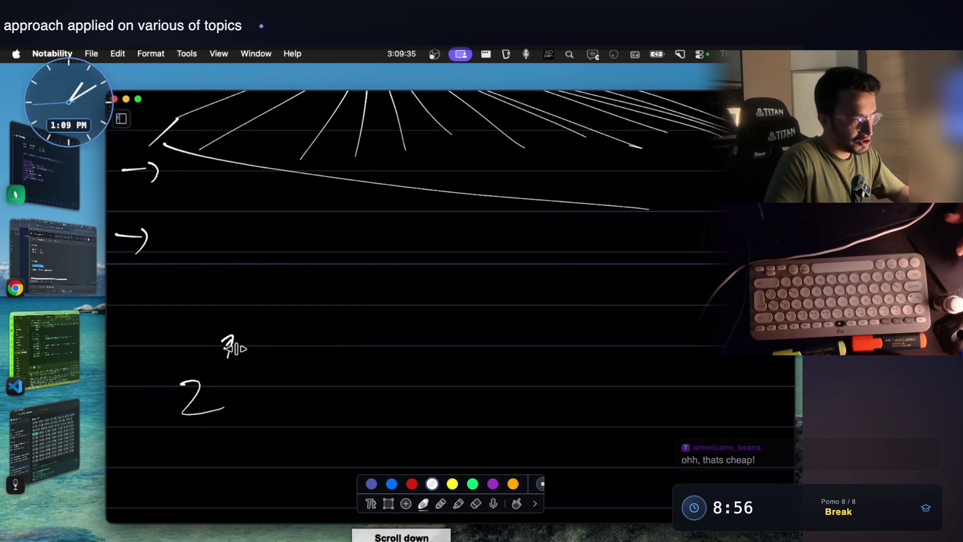
{"action": "left_click_drag", "start_coordinate": [251, 335], "coordinate": [244, 357]}
{"action": "mouse_move", "coordinate": [174, 332]}
{"action": "left_mouse_down"}
{"action": "mouse_move", "coordinate": [161, 417]}
{"action": "mouse_move", "coordinate": [178, 418]}
{"action": "left_mouse_up"}
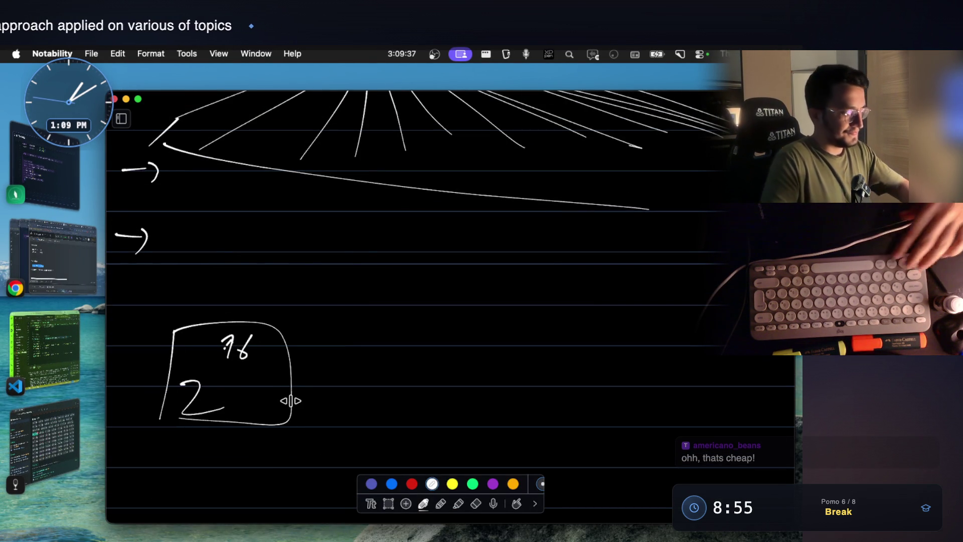
{"action": "key", "text": "super+z"}
{"action": "key", "text": "super+z"}
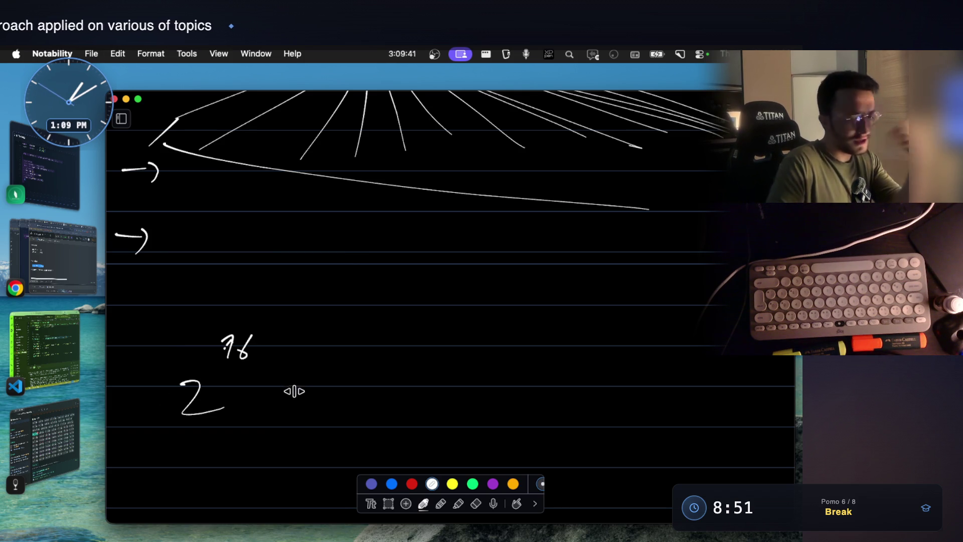
{"action": "mouse_move", "coordinate": [257, 383]}
{"action": "left_mouse_down"}
{"action": "mouse_move", "coordinate": [314, 383]}
{"action": "mouse_move", "coordinate": [304, 402]}
{"action": "left_mouse_up"}
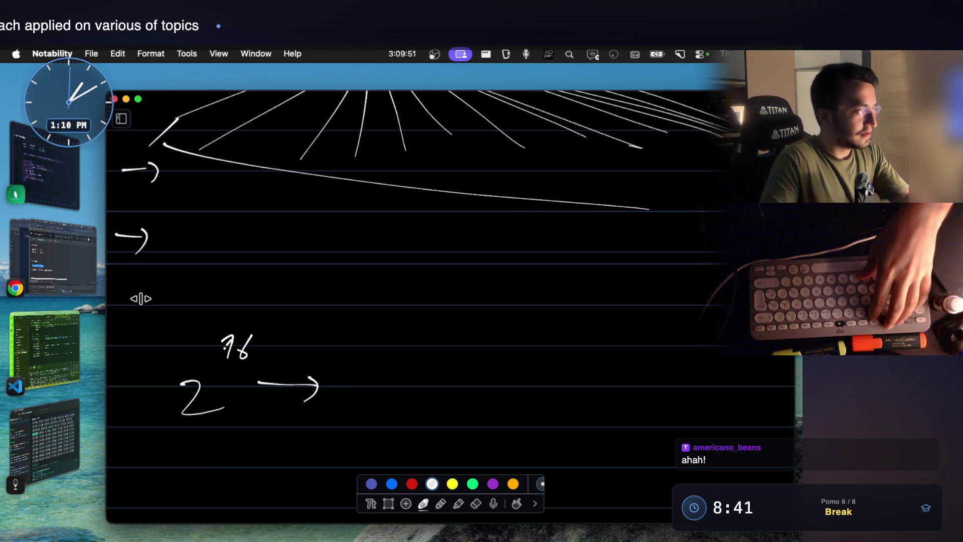
{"action": "left_click", "coordinate": [65, 273]}
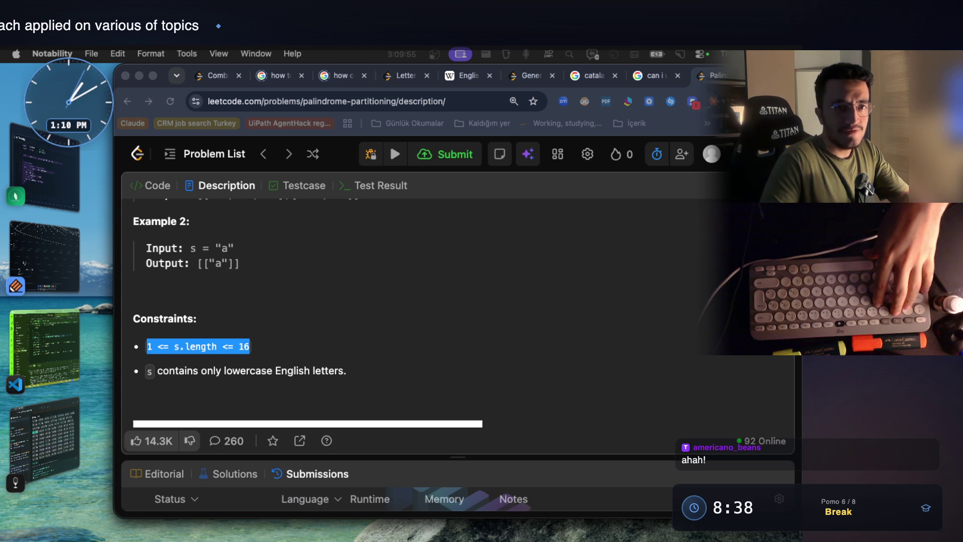
Step: Google '2 to power of 16' in a new tab, getting 65536, then return to the notes
{"action": "left_click", "coordinate": [342, 300]}
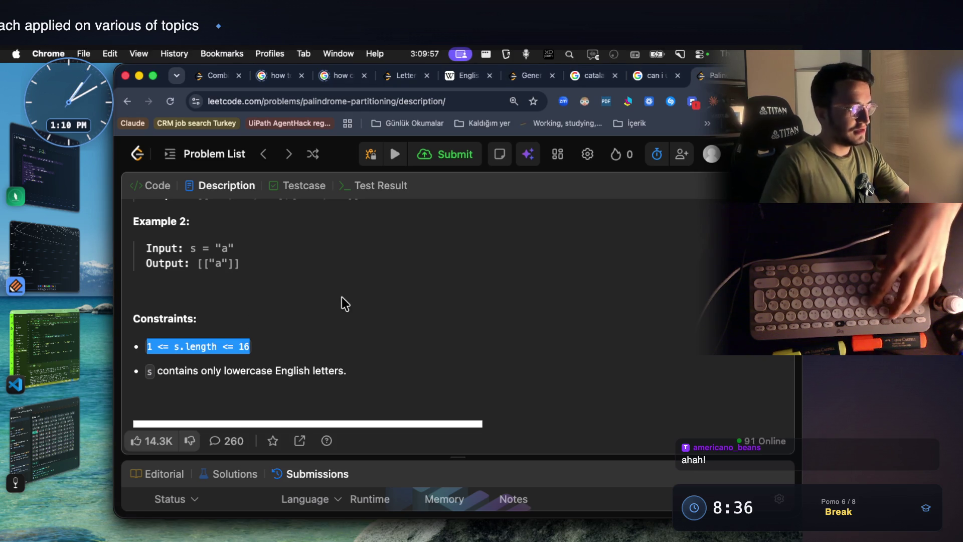
{"action": "key", "text": "super+t"}
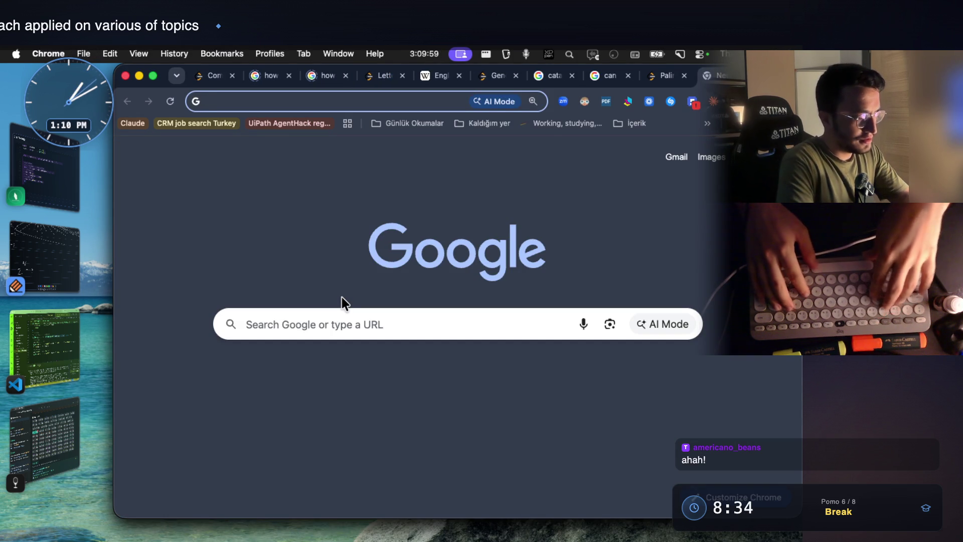
{"action": "type", "text": "2 to powe"}
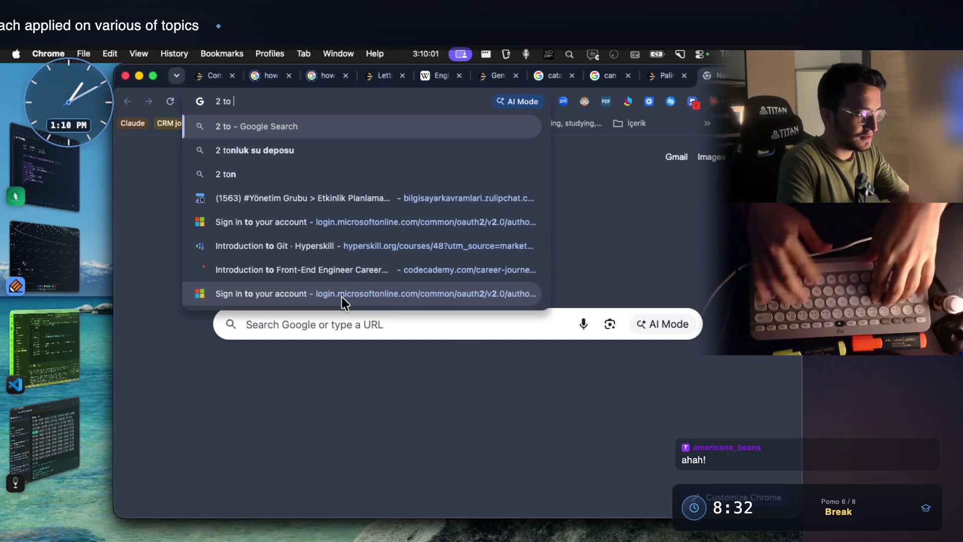
{"action": "type", "text": "r of 16"}
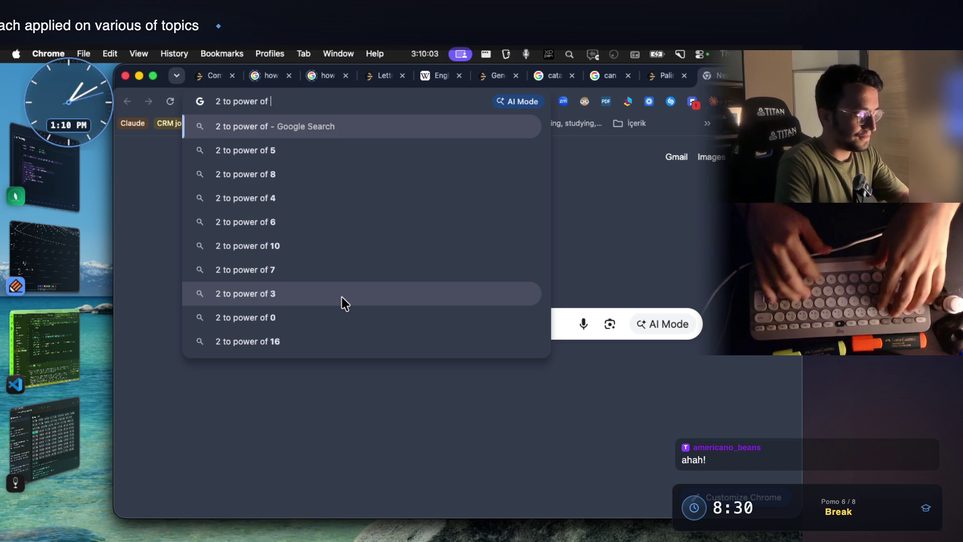
{"action": "key", "text": "Return"}
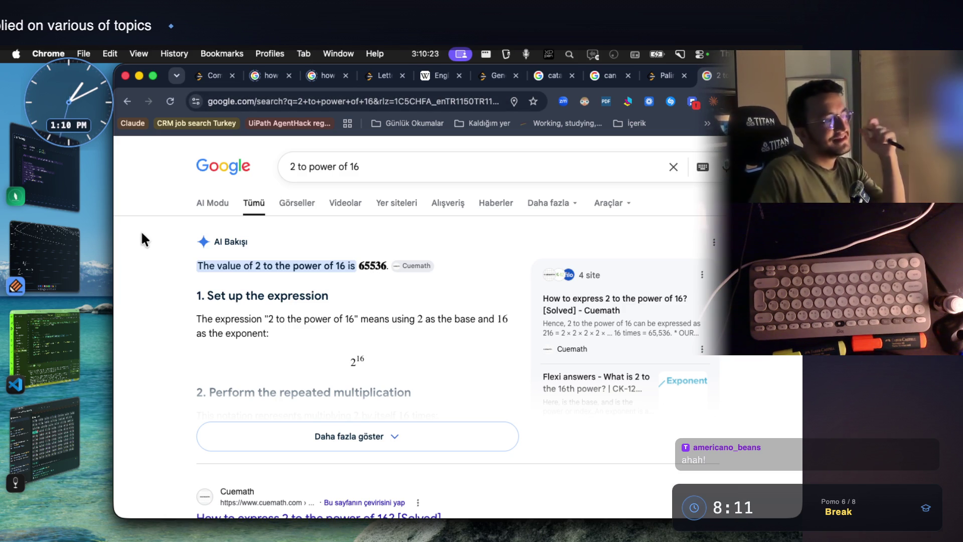
{"action": "left_click", "coordinate": [55, 260]}
Step: Retrace the closing quote after 'abcd' and start a note to its right
{"action": "scroll", "coordinate": [465, 329], "scroll_direction": "up", "scroll_amount": 3}
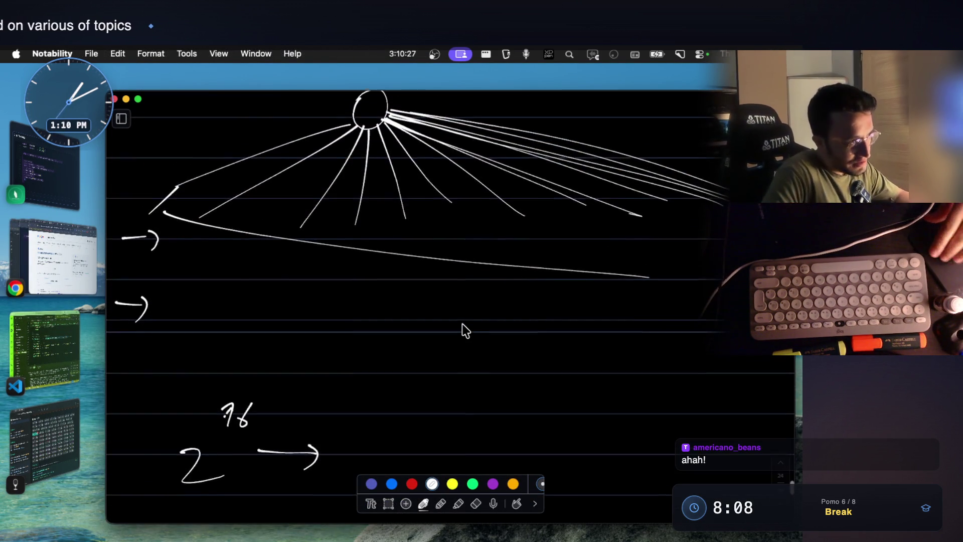
{"action": "scroll", "coordinate": [465, 329], "scroll_direction": "down", "scroll_amount": 5}
{"action": "scroll", "coordinate": [465, 330], "scroll_direction": "down", "scroll_amount": 6}
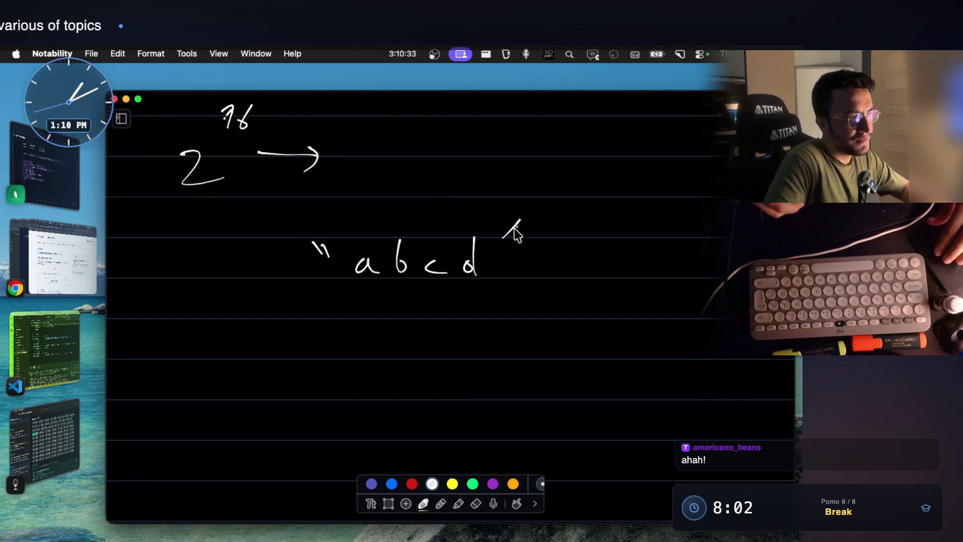
{"action": "left_click_drag", "start_coordinate": [517, 227], "coordinate": [504, 237]}
{"action": "scroll", "coordinate": [462, 277], "scroll_direction": "down", "scroll_amount": 2}
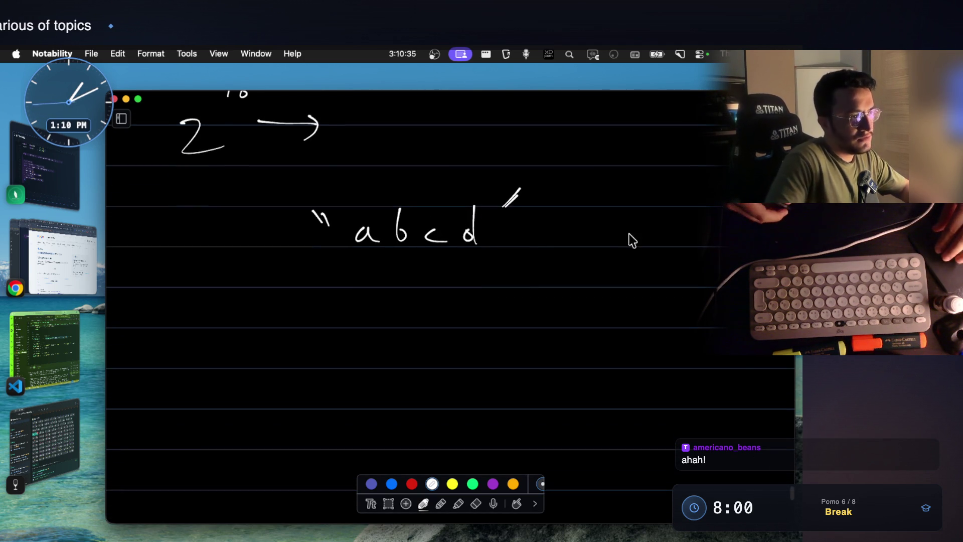
{"action": "mouse_move", "coordinate": [614, 231]}
{"action": "left_mouse_down"}
{"action": "mouse_move", "coordinate": [708, 244]}
{"action": "mouse_move", "coordinate": [700, 258]}
{"action": "left_mouse_up"}
{"action": "scroll", "coordinate": [570, 168], "scroll_direction": "down", "scroll_amount": 2}
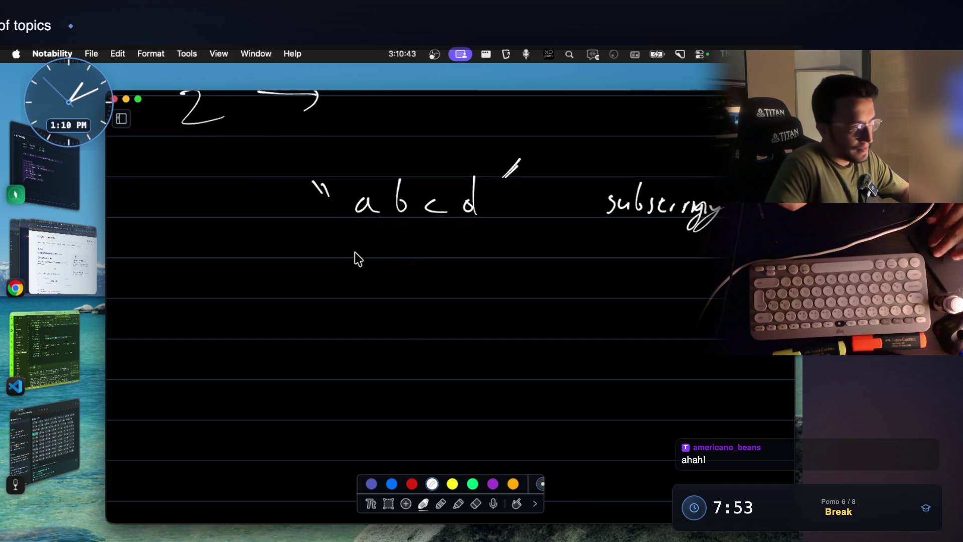
{"action": "scroll", "coordinate": [354, 252], "scroll_direction": "down", "scroll_amount": 1}
{"action": "scroll", "coordinate": [418, 218], "scroll_direction": "down", "scroll_amount": 1}
Step: Draw the root with branches 1–4 labelled a, ab, abc and abcd
{"action": "mouse_move", "coordinate": [420, 248]}
{"action": "left_mouse_down"}
{"action": "mouse_move", "coordinate": [404, 241]}
{"action": "mouse_move", "coordinate": [340, 306]}
{"action": "left_mouse_up"}
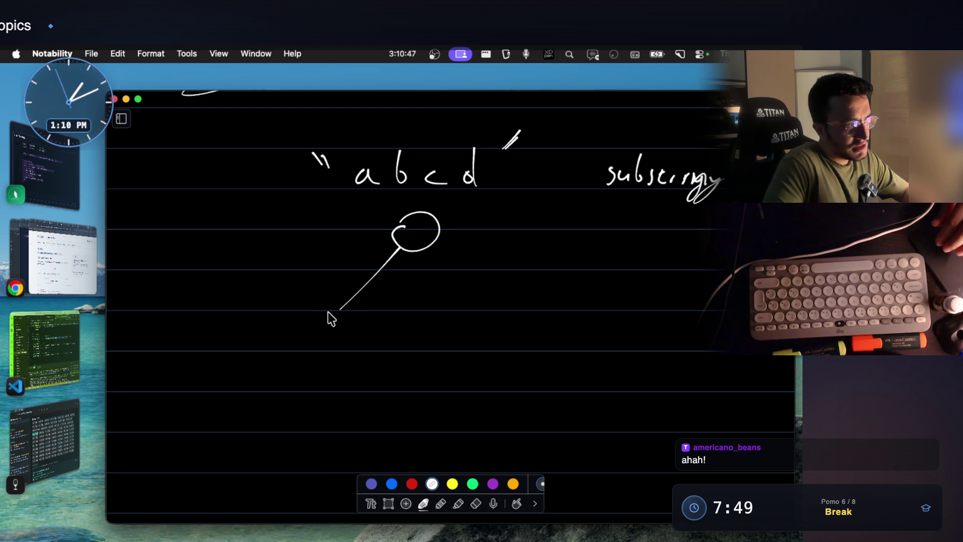
{"action": "mouse_move", "coordinate": [419, 253]}
{"action": "left_mouse_down"}
{"action": "mouse_move", "coordinate": [412, 302]}
{"action": "mouse_move", "coordinate": [424, 327]}
{"action": "left_mouse_up"}
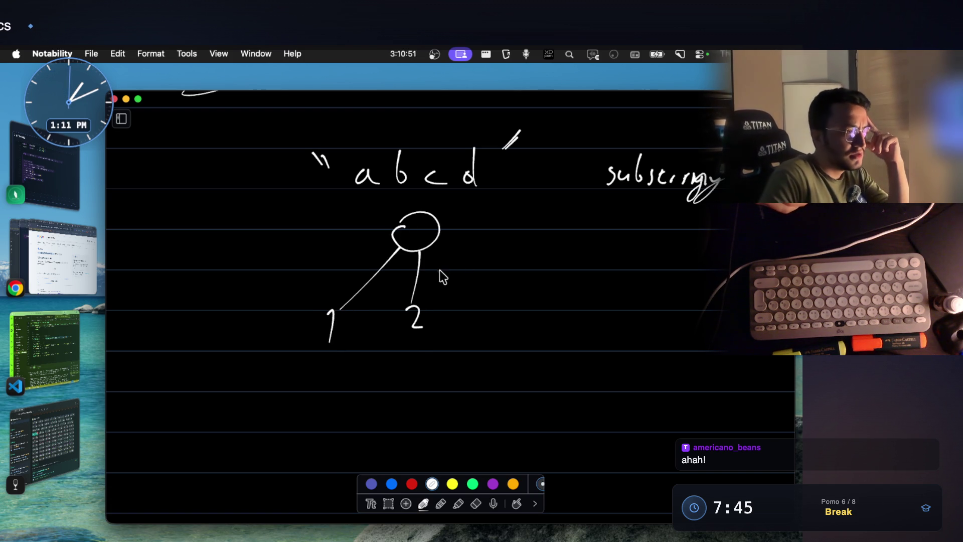
{"action": "mouse_move", "coordinate": [429, 245]}
{"action": "left_mouse_down"}
{"action": "mouse_move", "coordinate": [460, 288]}
{"action": "mouse_move", "coordinate": [474, 333]}
{"action": "left_mouse_up"}
{"action": "mouse_move", "coordinate": [544, 308]}
{"action": "left_mouse_down"}
{"action": "mouse_move", "coordinate": [534, 324]}
{"action": "mouse_move", "coordinate": [586, 283]}
{"action": "mouse_move", "coordinate": [623, 289]}
{"action": "left_mouse_up"}
{"action": "left_click_drag", "start_coordinate": [633, 277], "coordinate": [635, 287]}
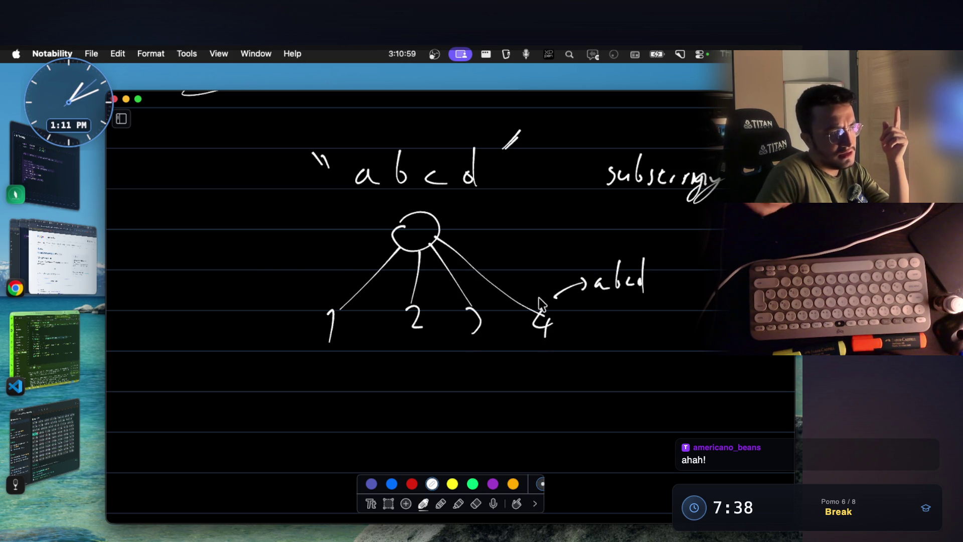
{"action": "mouse_move", "coordinate": [474, 349]}
{"action": "left_mouse_down"}
{"action": "mouse_move", "coordinate": [475, 358]}
{"action": "mouse_move", "coordinate": [510, 355]}
{"action": "left_mouse_up"}
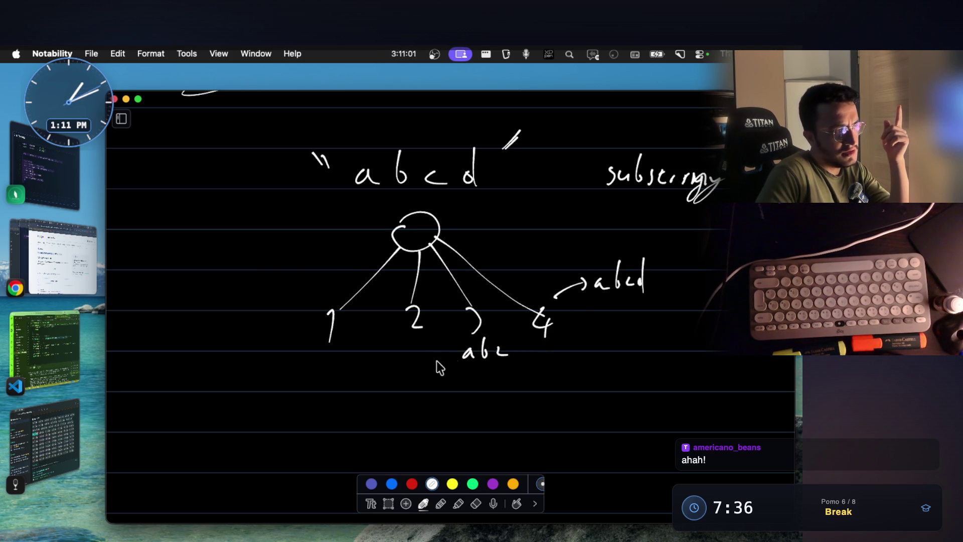
{"action": "left_click_drag", "start_coordinate": [413, 343], "coordinate": [415, 351]}
{"action": "left_click_drag", "start_coordinate": [423, 333], "coordinate": [425, 351]}
{"action": "left_click_drag", "start_coordinate": [333, 346], "coordinate": [344, 351]}
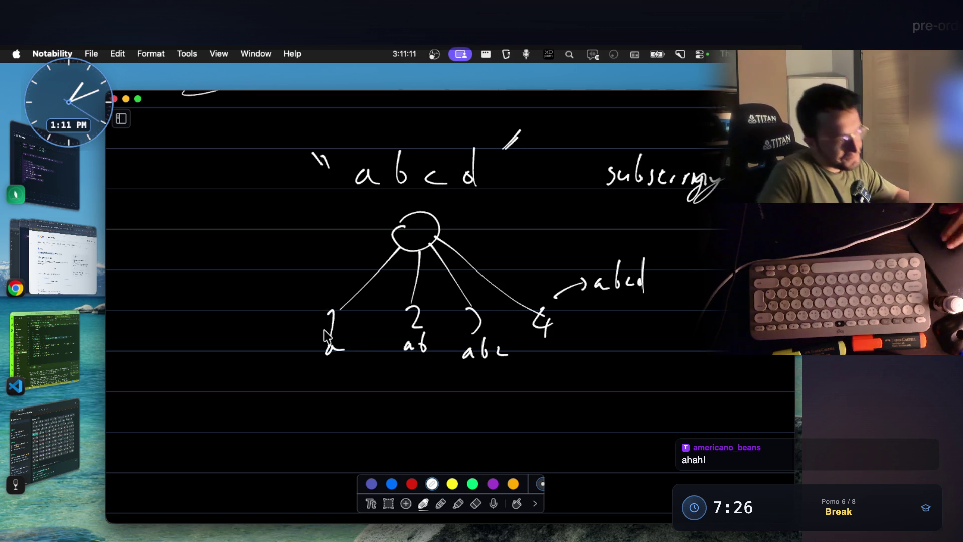
Step: Draw child branches 1, 2 and 3 under the a node, extending a level below
{"action": "scroll", "coordinate": [351, 336], "scroll_direction": "down", "scroll_amount": 4}
{"action": "left_click_drag", "start_coordinate": [327, 276], "coordinate": [283, 336]}
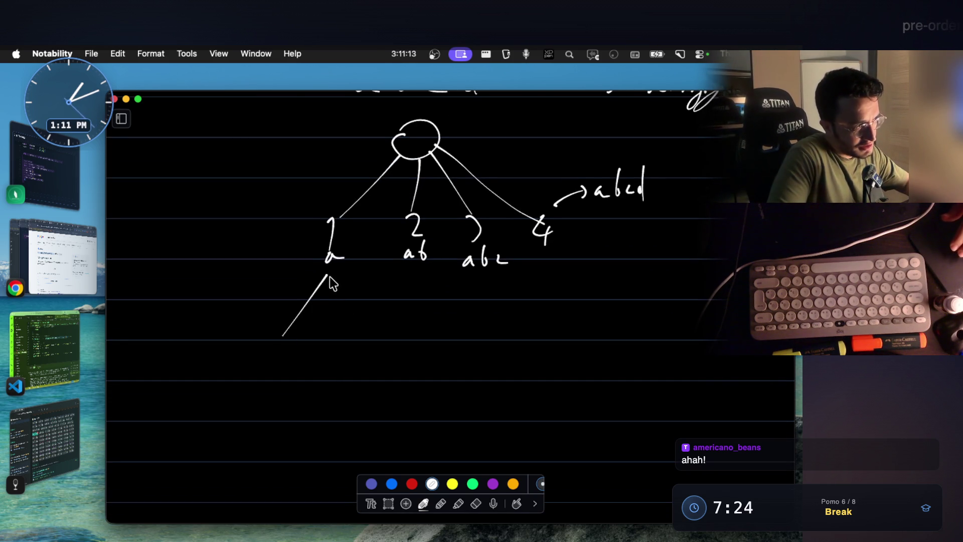
{"action": "scroll", "coordinate": [333, 278], "scroll_direction": "up", "scroll_amount": 2}
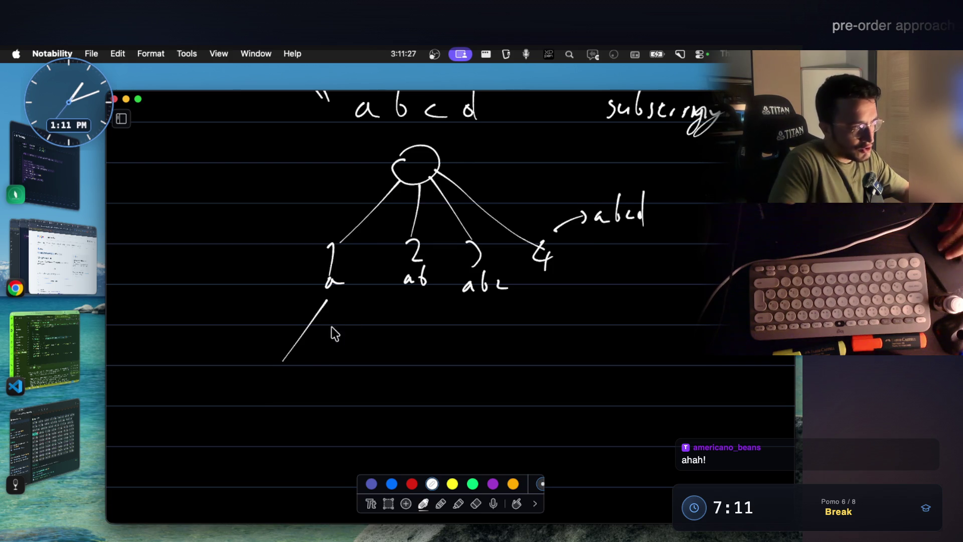
{"action": "scroll", "coordinate": [351, 324], "scroll_direction": "down", "scroll_amount": 1}
{"action": "left_click_drag", "start_coordinate": [269, 340], "coordinate": [275, 365]}
{"action": "mouse_move", "coordinate": [338, 281]}
{"action": "left_mouse_down"}
{"action": "mouse_move", "coordinate": [336, 331]}
{"action": "mouse_move", "coordinate": [349, 355]}
{"action": "mouse_move", "coordinate": [366, 327]}
{"action": "mouse_move", "coordinate": [371, 365]}
{"action": "left_mouse_up"}
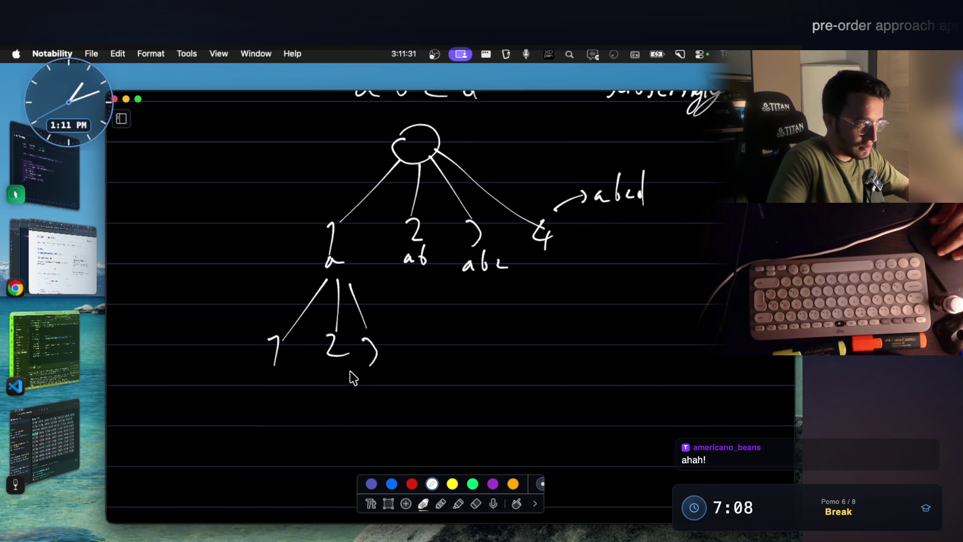
{"action": "scroll", "coordinate": [350, 372], "scroll_direction": "down", "scroll_amount": 2}
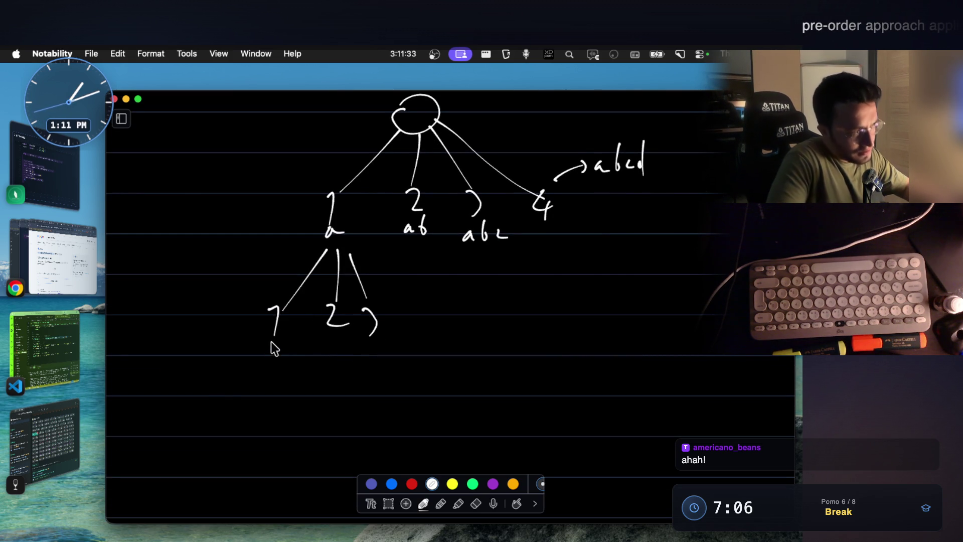
{"action": "mouse_move", "coordinate": [273, 341]}
{"action": "left_mouse_down"}
{"action": "mouse_move", "coordinate": [225, 404]}
{"action": "mouse_move", "coordinate": [229, 446]}
{"action": "mouse_move", "coordinate": [282, 440]}
{"action": "left_mouse_up"}
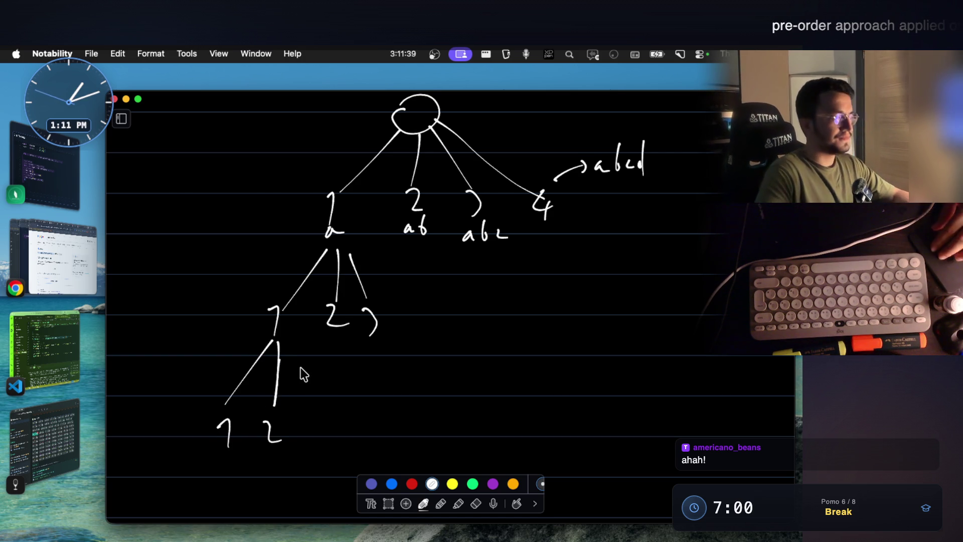
{"action": "scroll", "coordinate": [300, 370], "scroll_direction": "down", "scroll_amount": 1}
{"action": "scroll", "coordinate": [301, 301], "scroll_direction": "up", "scroll_amount": 2}
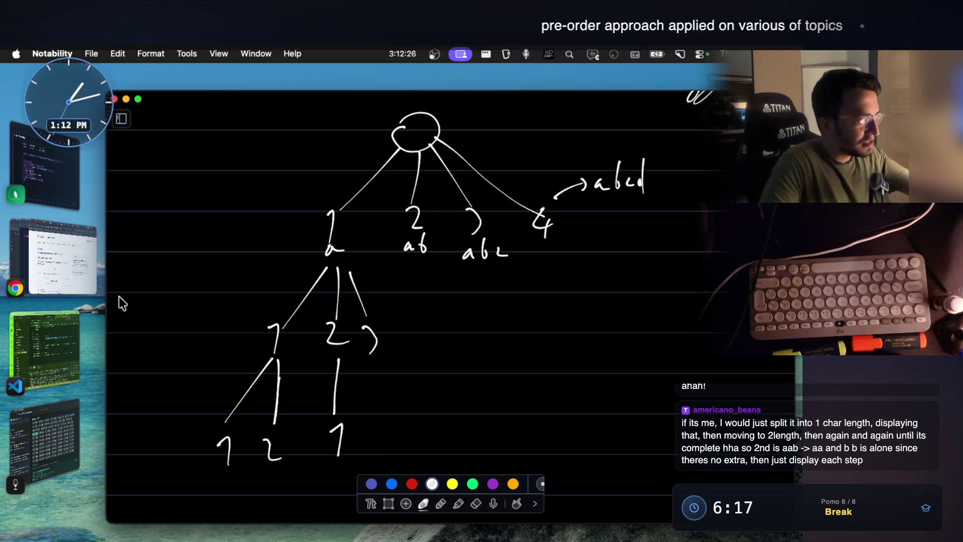
Step: Open the StreamArena room's live chat and start a message
{"action": "left_click", "coordinate": [85, 275]}
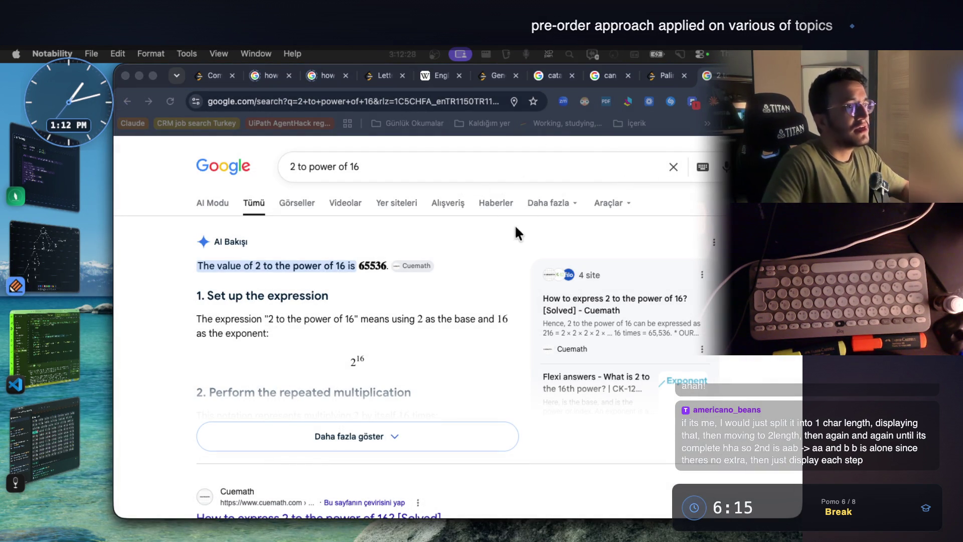
{"action": "key", "text": "super+grave"}
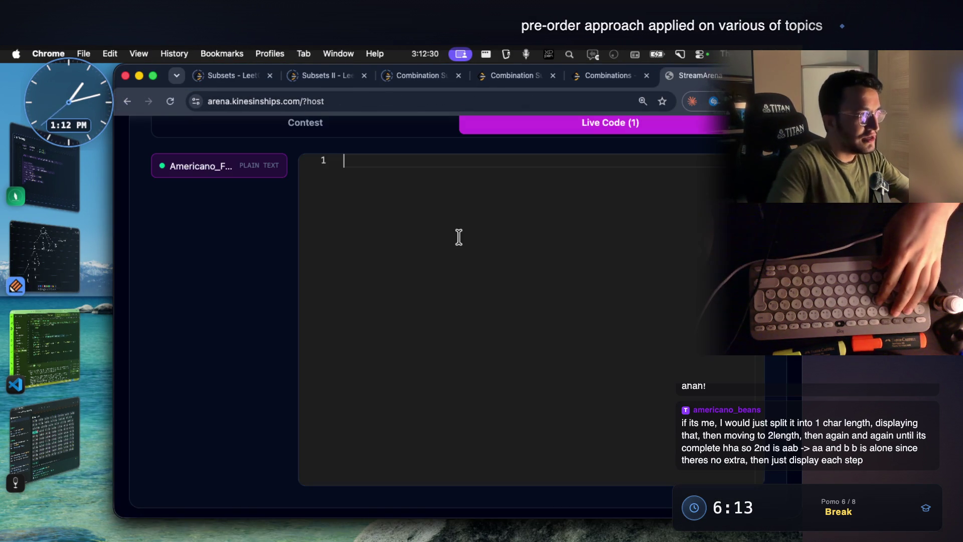
{"action": "scroll", "coordinate": [256, 250], "scroll_direction": "up", "scroll_amount": 5}
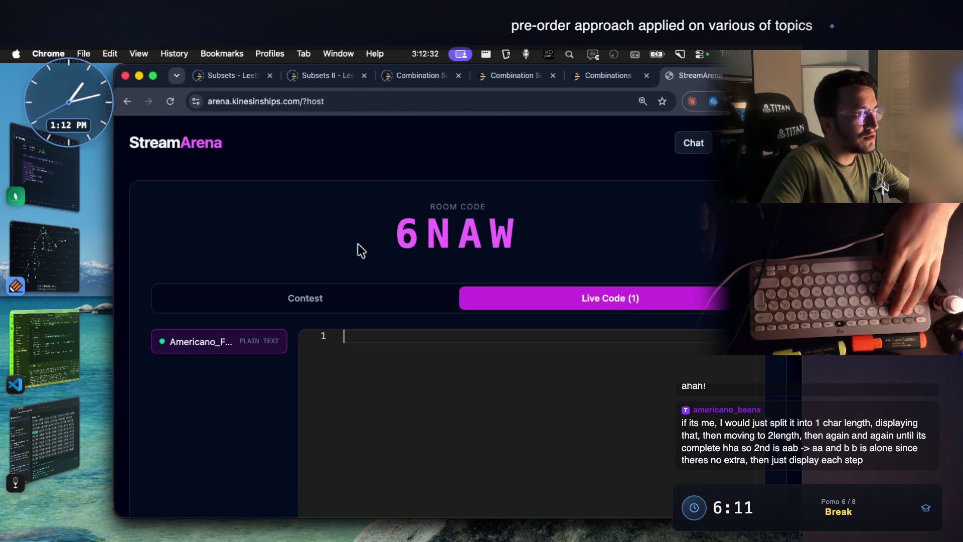
{"action": "left_click", "coordinate": [693, 146]}
{"action": "left_click", "coordinate": [628, 498]}
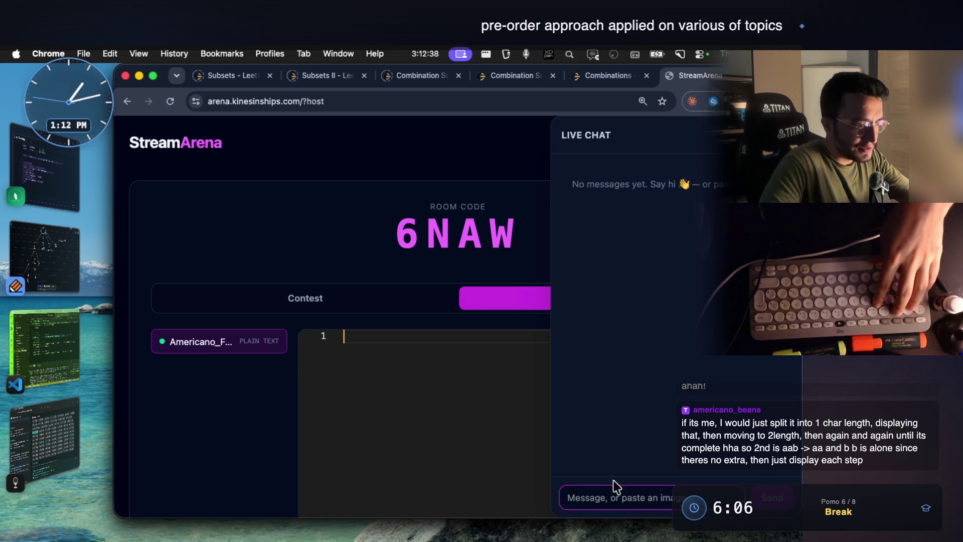
Step: Paste the tree sketch image into the chat, preview it, and return to Notability
{"action": "left_click", "coordinate": [59, 255]}
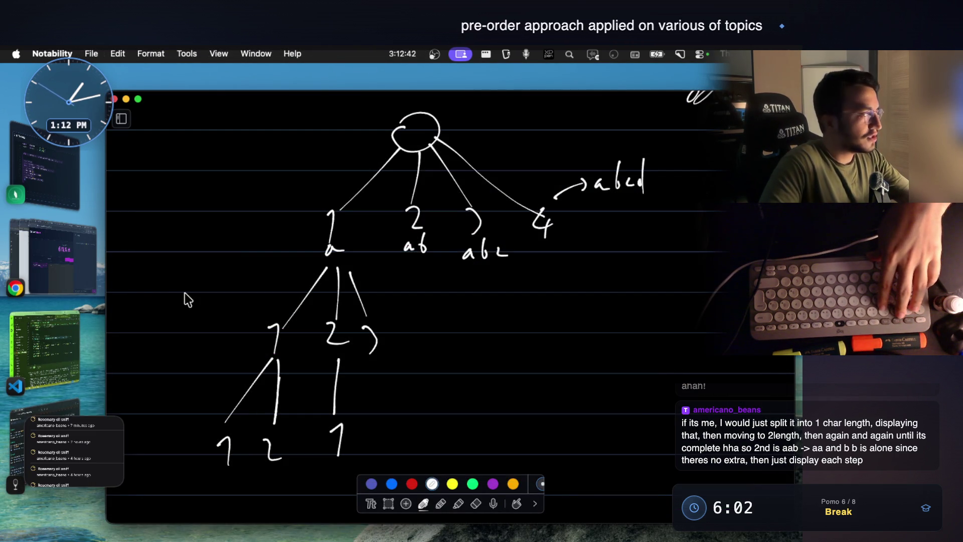
{"action": "left_click", "coordinate": [74, 263]}
{"action": "left_click", "coordinate": [636, 499]}
{"action": "key", "text": "super+v"}
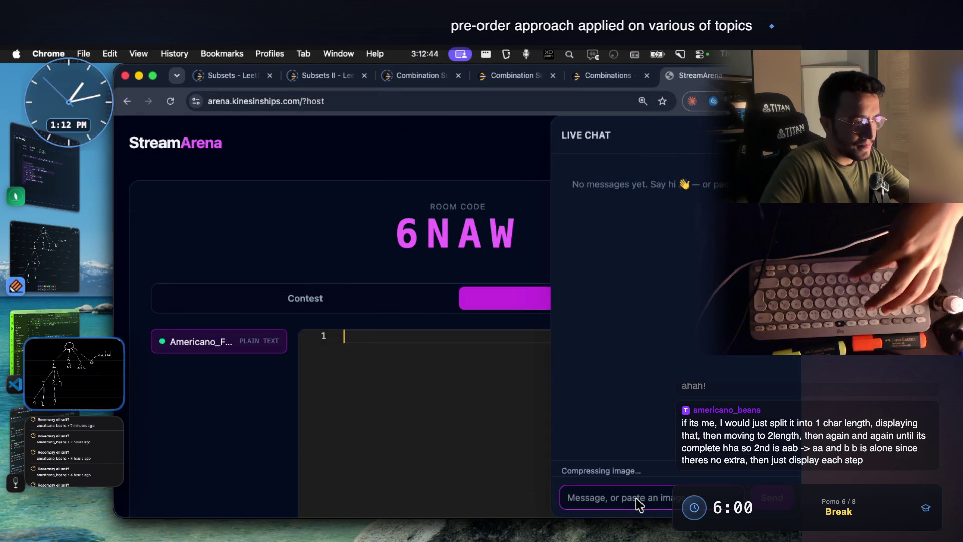
{"action": "left_click", "coordinate": [700, 290]}
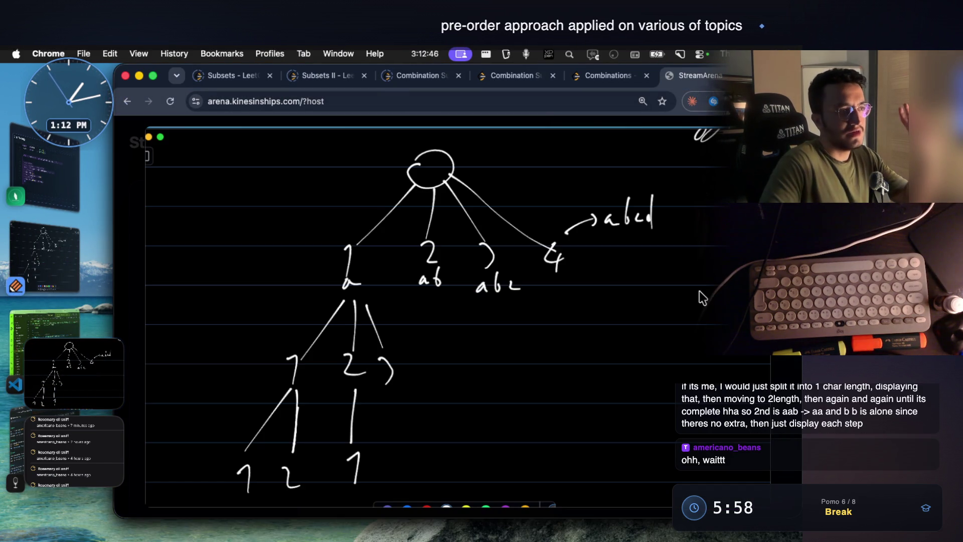
{"action": "key", "text": "Escape"}
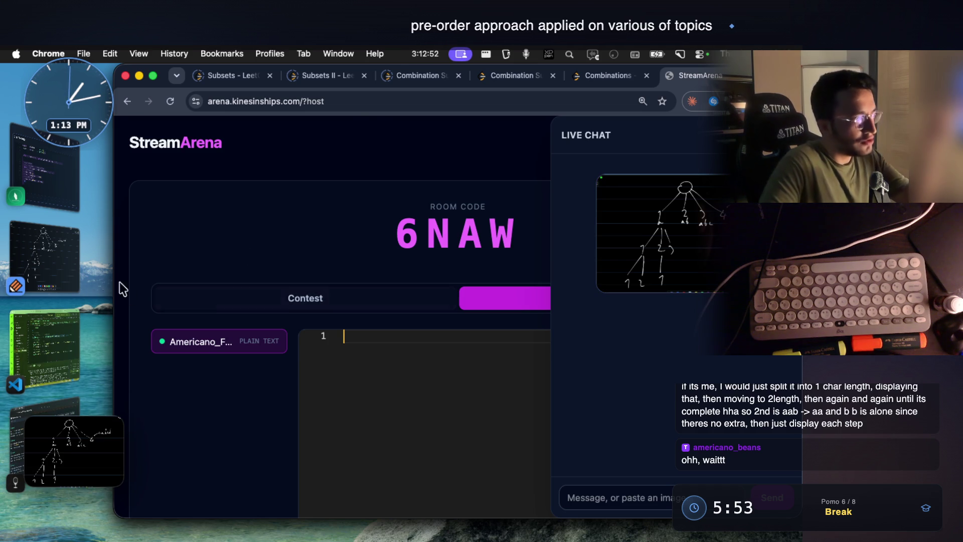
{"action": "left_click", "coordinate": [56, 267]}
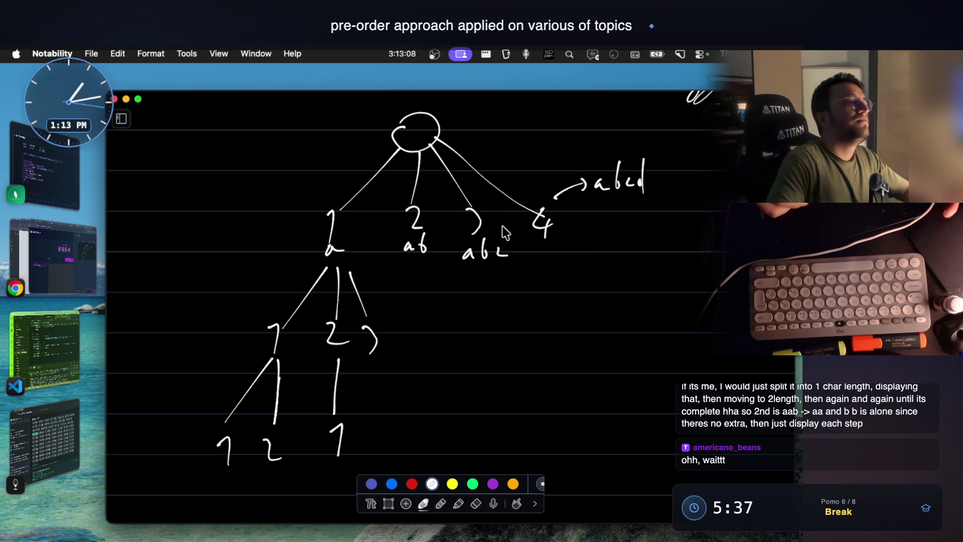
Step: Write level-1, level-2 and level-3 beside the tree rows and draw two branches under ab
{"action": "mouse_move", "coordinate": [166, 234]}
{"action": "left_mouse_down"}
{"action": "mouse_move", "coordinate": [173, 246]}
{"action": "mouse_move", "coordinate": [269, 231]}
{"action": "mouse_move", "coordinate": [285, 243]}
{"action": "left_mouse_up"}
{"action": "mouse_move", "coordinate": [145, 312]}
{"action": "left_mouse_down"}
{"action": "mouse_move", "coordinate": [142, 340]}
{"action": "mouse_move", "coordinate": [200, 331]}
{"action": "left_mouse_up"}
{"action": "left_click_drag", "start_coordinate": [203, 308], "coordinate": [247, 341]}
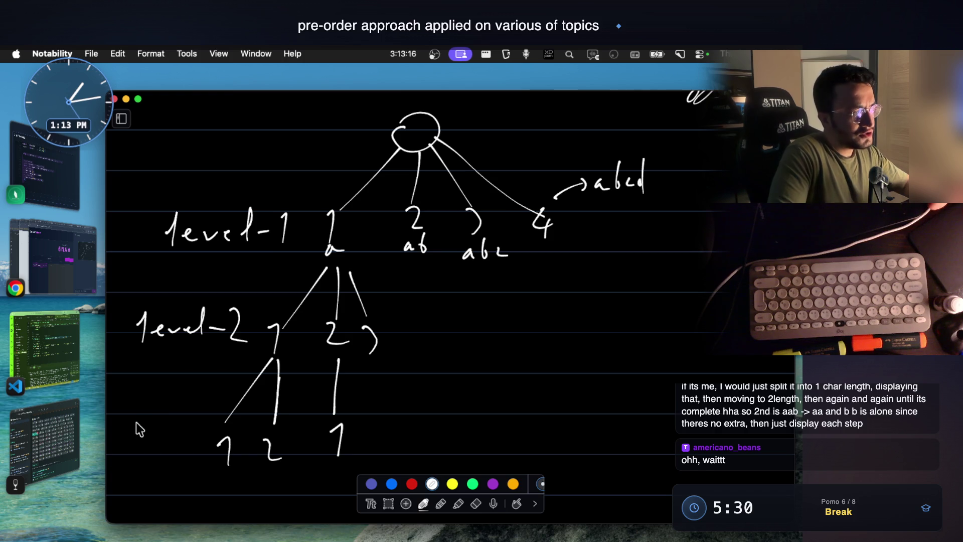
{"action": "mouse_move", "coordinate": [150, 432]}
{"action": "left_mouse_down"}
{"action": "mouse_move", "coordinate": [186, 438]}
{"action": "mouse_move", "coordinate": [197, 424]}
{"action": "mouse_move", "coordinate": [217, 426]}
{"action": "mouse_move", "coordinate": [221, 446]}
{"action": "left_mouse_up"}
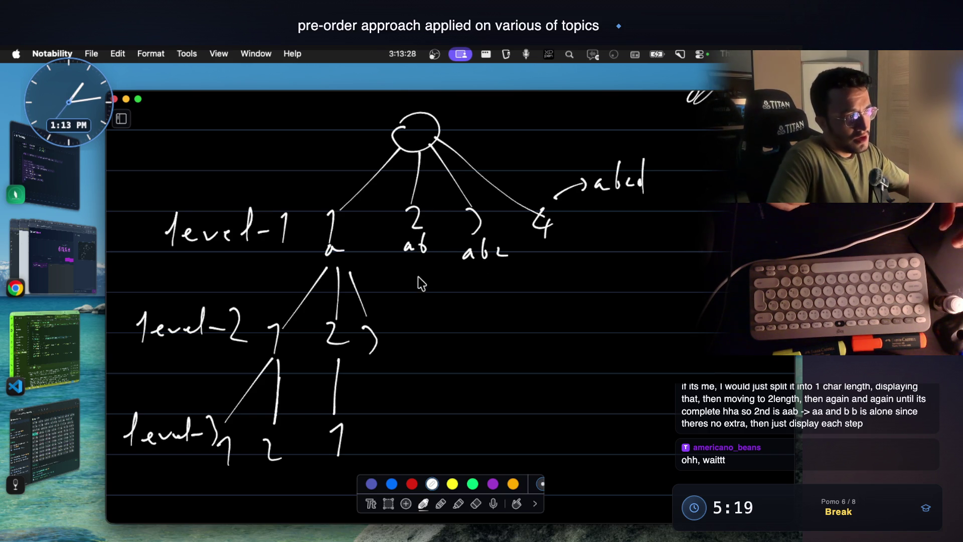
{"action": "left_click_drag", "start_coordinate": [412, 301], "coordinate": [408, 318]}
{"action": "mouse_move", "coordinate": [432, 275]}
{"action": "left_mouse_down"}
{"action": "mouse_move", "coordinate": [441, 308]}
{"action": "mouse_move", "coordinate": [415, 345]}
{"action": "left_mouse_up"}
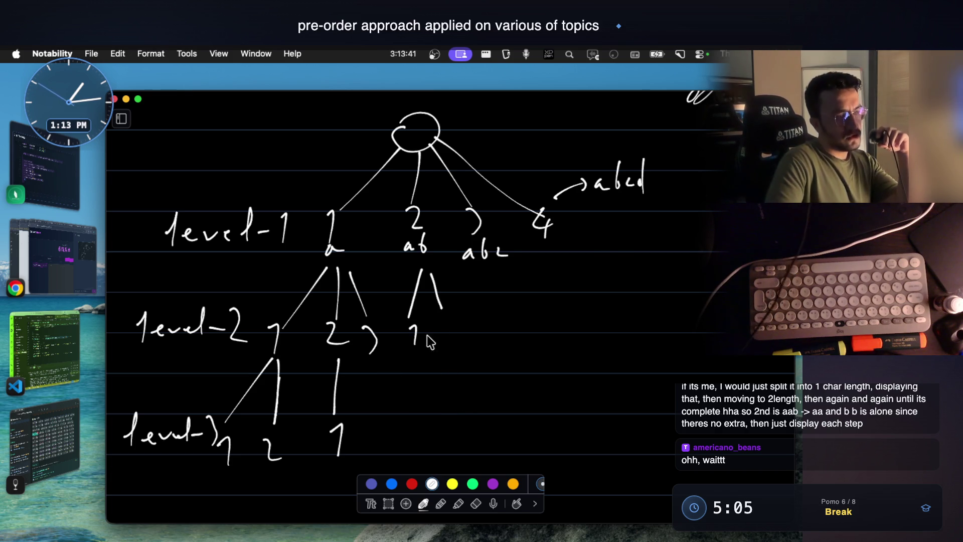
Step: Add children under ab and abc, cross out ab's 2 split and 4's branch, then open StreamArena
{"action": "left_click", "coordinate": [444, 324]}
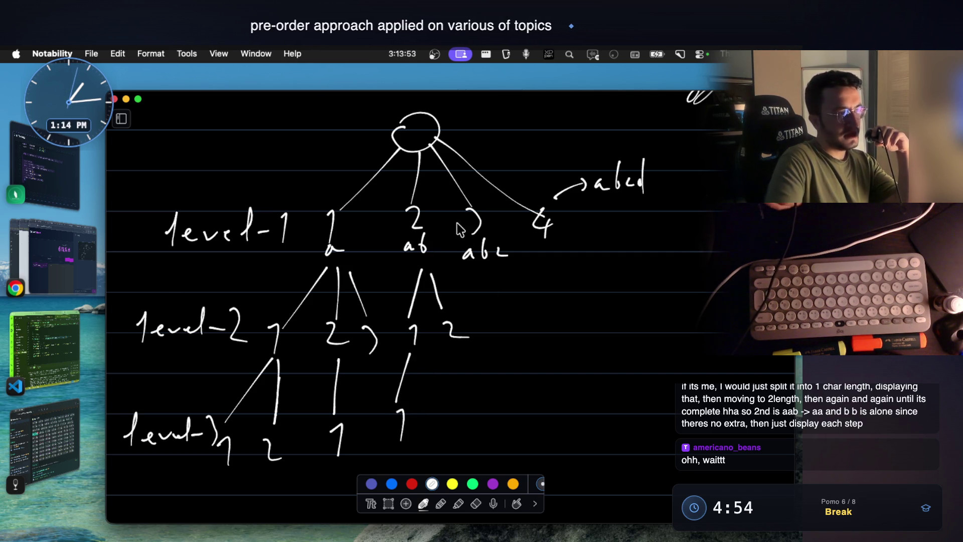
{"action": "left_click_drag", "start_coordinate": [461, 366], "coordinate": [470, 380]}
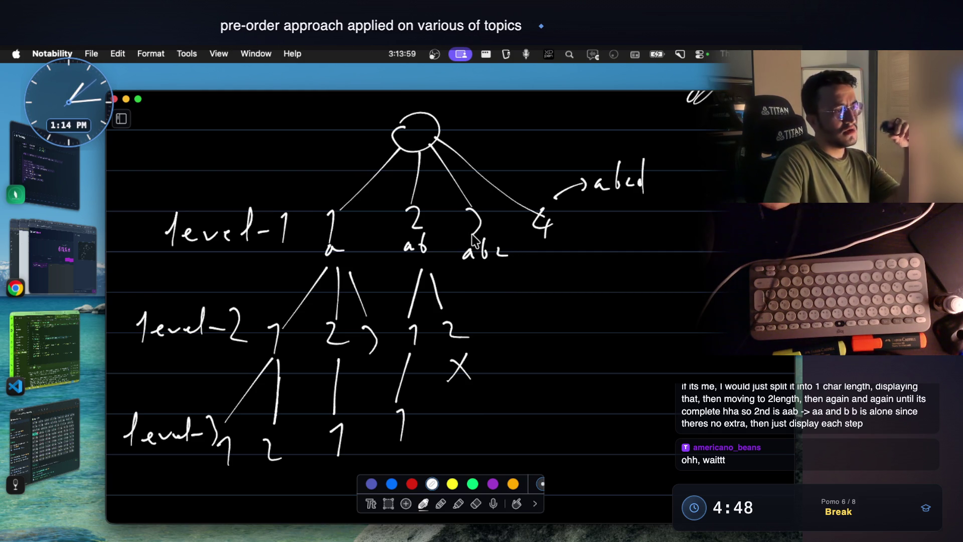
{"action": "left_click_drag", "start_coordinate": [495, 271], "coordinate": [522, 346]}
{"action": "left_click_drag", "start_coordinate": [555, 246], "coordinate": [569, 275]}
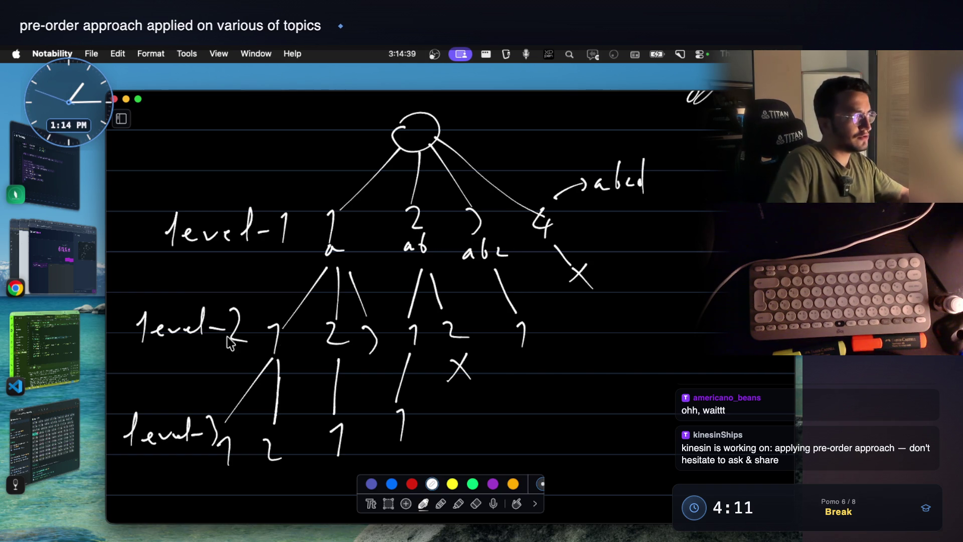
{"action": "left_click", "coordinate": [82, 259]}
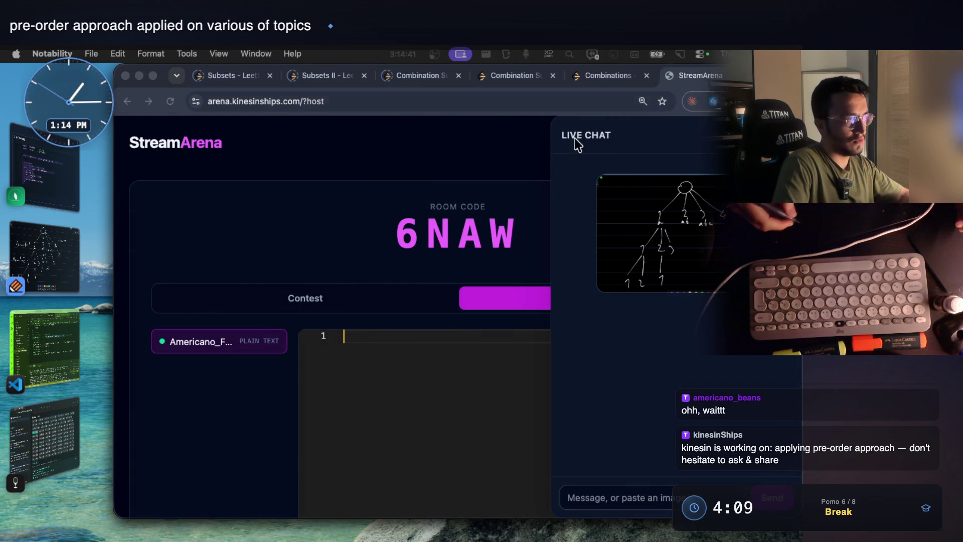
{"action": "left_click", "coordinate": [603, 80]}
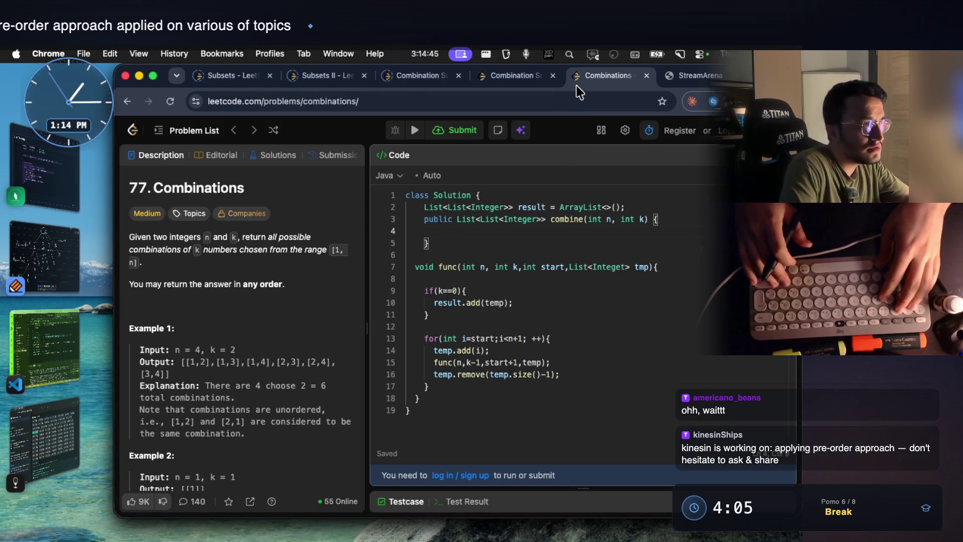
{"action": "key", "text": "super+grave"}
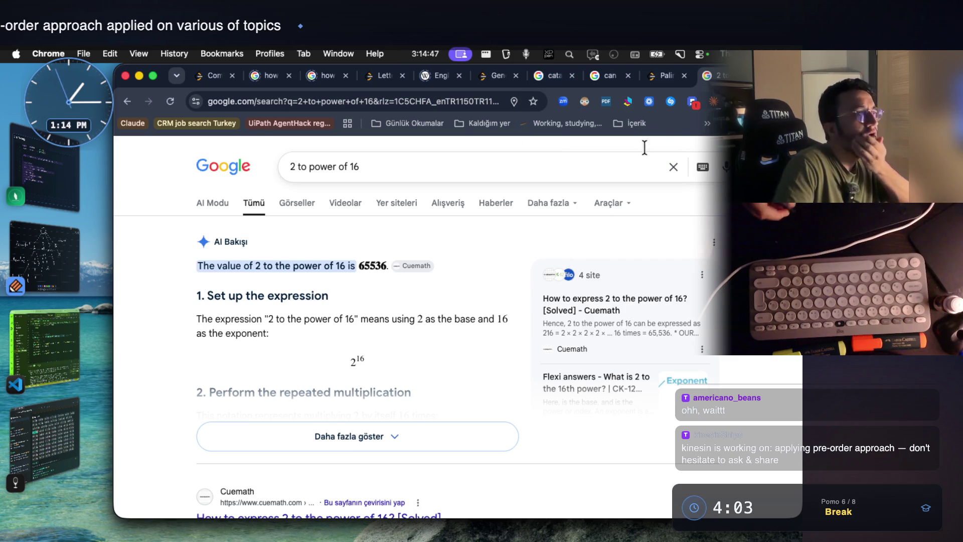
{"action": "left_click", "coordinate": [656, 81]}
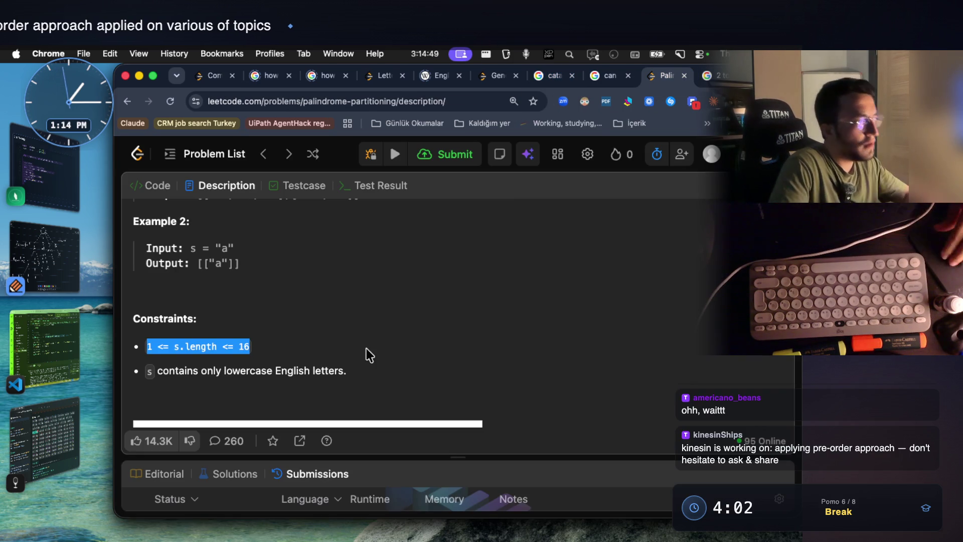
{"action": "scroll", "coordinate": [366, 348], "scroll_direction": "up", "scroll_amount": 3}
{"action": "left_click_drag", "start_coordinate": [197, 287], "coordinate": [345, 291]}
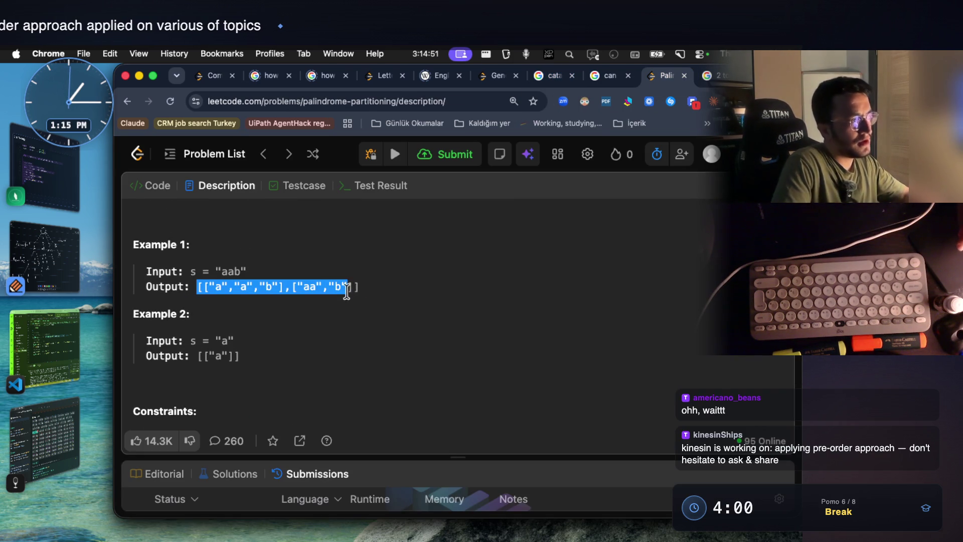
{"action": "left_click", "coordinate": [55, 256]}
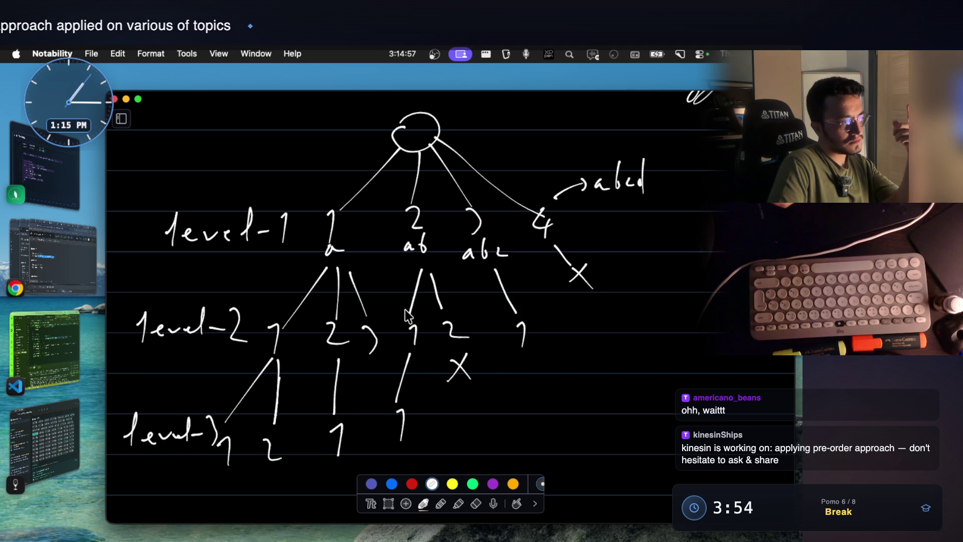
Step: Write length=4 beside the tree and box the 1 nodes on levels 1–3 in red
{"action": "mouse_move", "coordinate": [613, 367]}
{"action": "left_mouse_down"}
{"action": "mouse_move", "coordinate": [623, 350]}
{"action": "mouse_move", "coordinate": [728, 376]}
{"action": "left_mouse_up"}
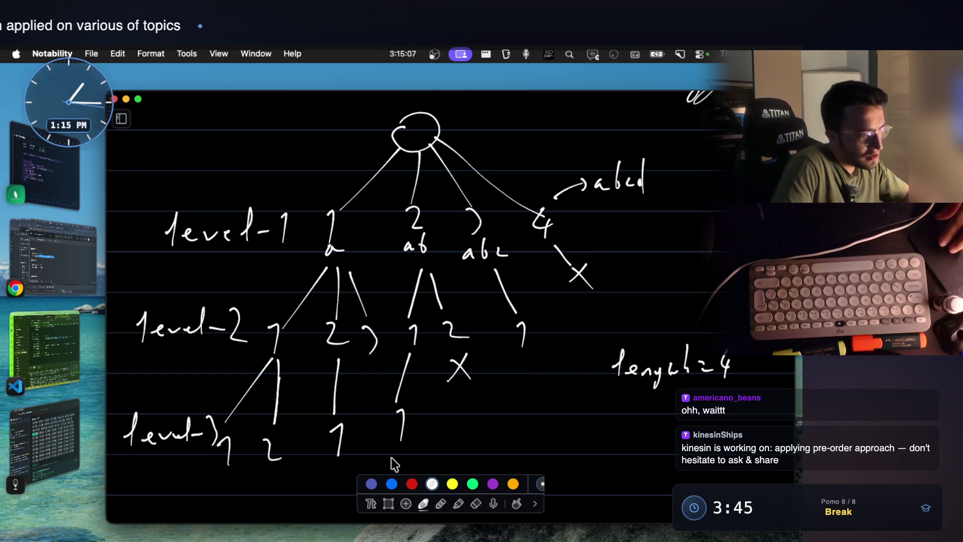
{"action": "left_click", "coordinate": [412, 483]}
{"action": "mouse_move", "coordinate": [317, 221]}
{"action": "left_mouse_down"}
{"action": "mouse_move", "coordinate": [354, 255]}
{"action": "mouse_move", "coordinate": [331, 201]}
{"action": "left_mouse_up"}
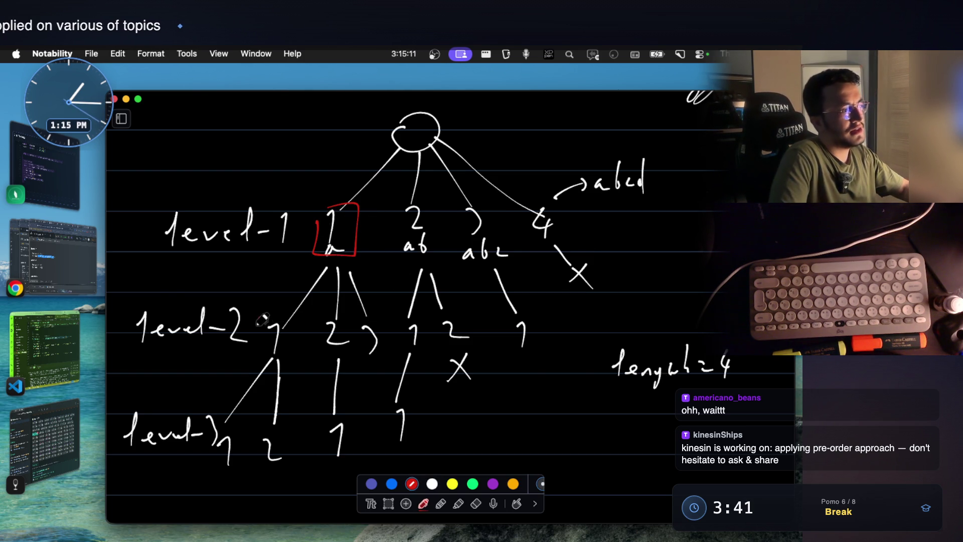
{"action": "left_click_drag", "start_coordinate": [262, 321], "coordinate": [265, 354]}
{"action": "key", "text": "super+z"}
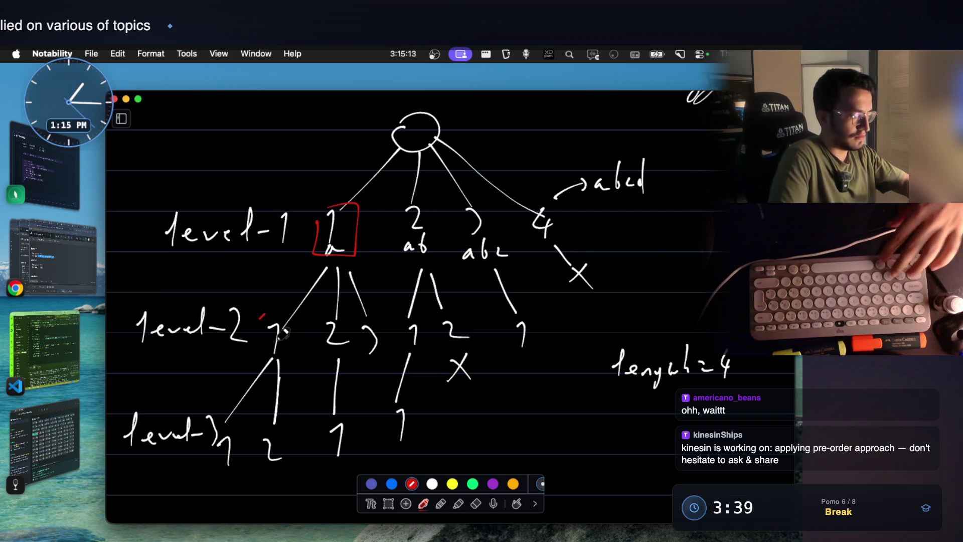
{"action": "mouse_move", "coordinate": [259, 316]}
{"action": "left_mouse_down"}
{"action": "mouse_move", "coordinate": [293, 351]}
{"action": "mouse_move", "coordinate": [290, 314]}
{"action": "left_mouse_up"}
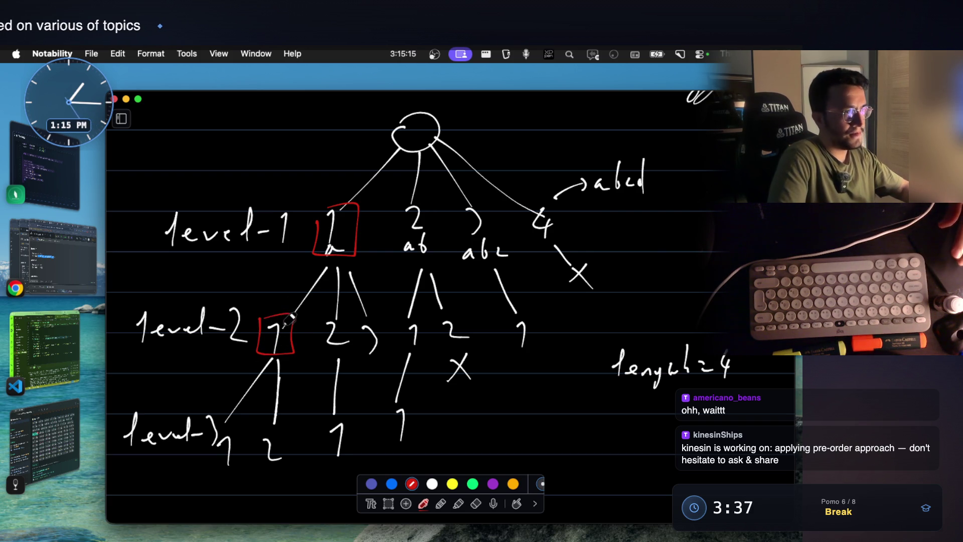
{"action": "mouse_move", "coordinate": [221, 425]}
{"action": "left_mouse_down"}
{"action": "mouse_move", "coordinate": [243, 461]}
{"action": "mouse_move", "coordinate": [221, 419]}
{"action": "left_mouse_up"}
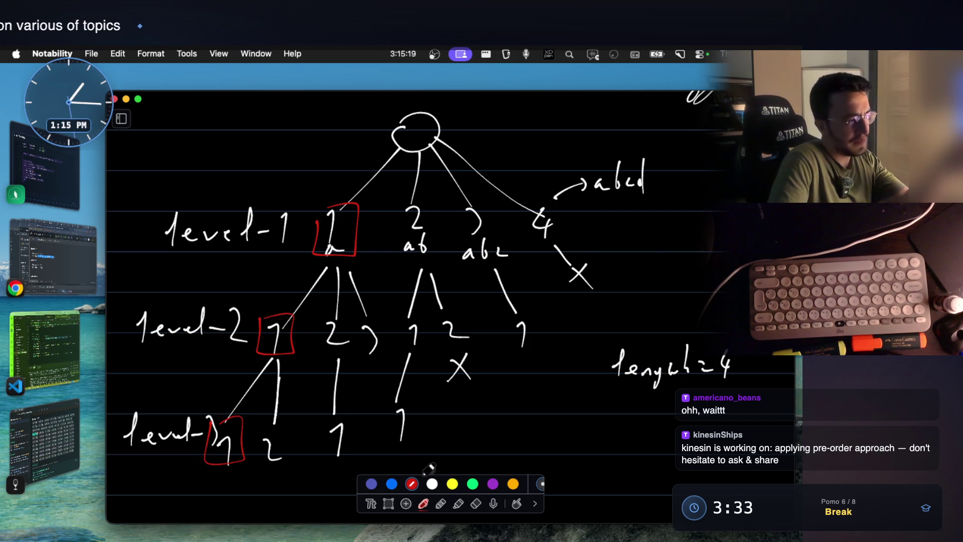
Step: In purple, label the level-2 node b and the level-3 node d, and underline length=4
{"action": "left_click", "coordinate": [493, 484]}
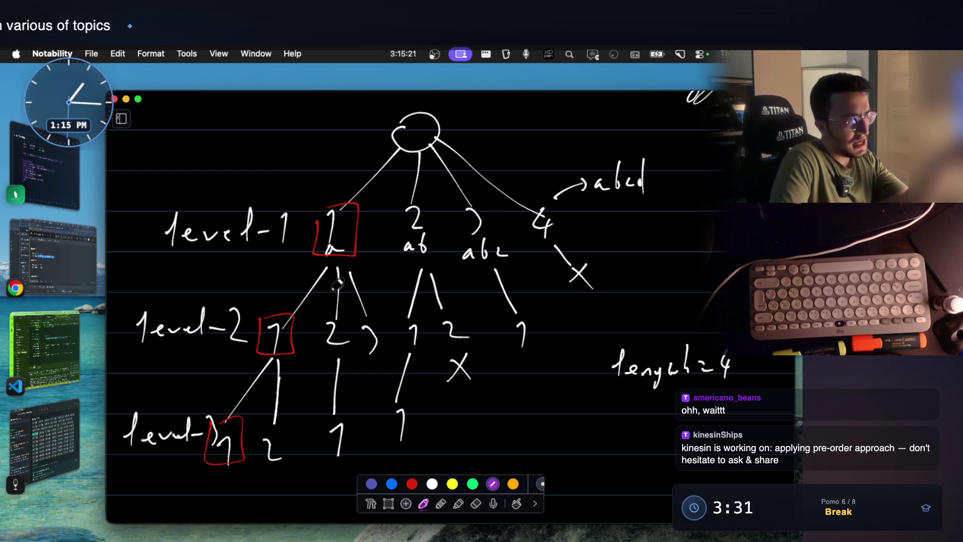
{"action": "mouse_move", "coordinate": [324, 317]}
{"action": "left_mouse_down"}
{"action": "mouse_move", "coordinate": [319, 355]}
{"action": "mouse_move", "coordinate": [353, 307]}
{"action": "left_mouse_up"}
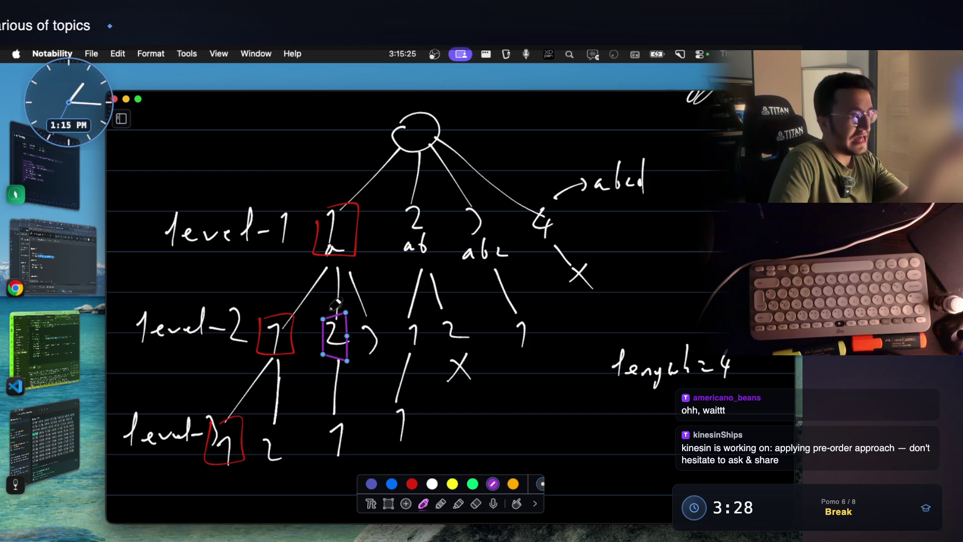
{"action": "key", "text": "super+z"}
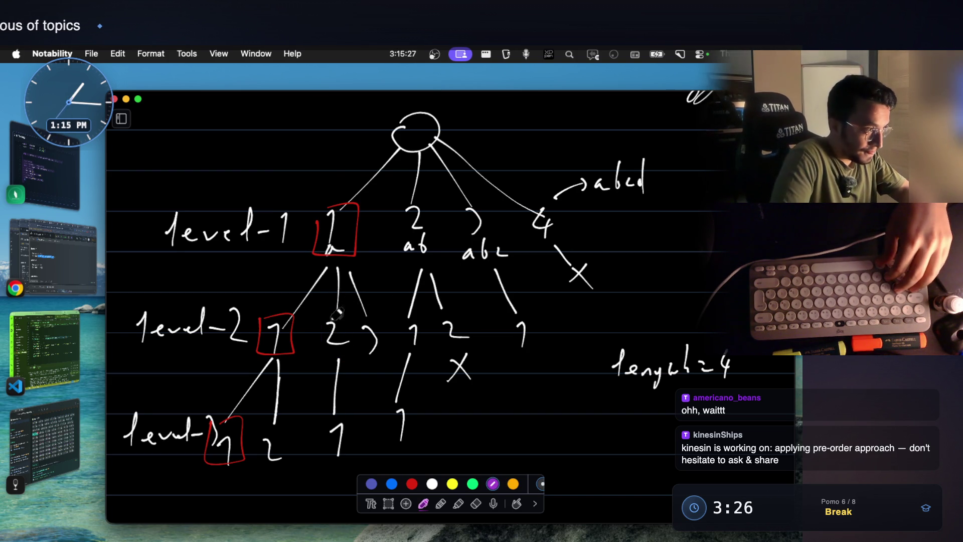
{"action": "left_click_drag", "start_coordinate": [312, 322], "coordinate": [329, 342]}
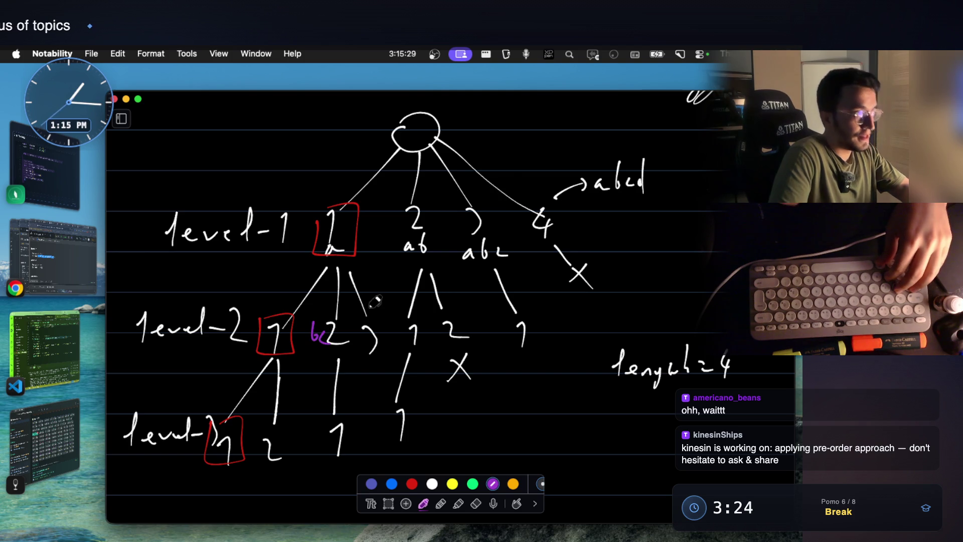
{"action": "left_click_drag", "start_coordinate": [318, 431], "coordinate": [319, 440]}
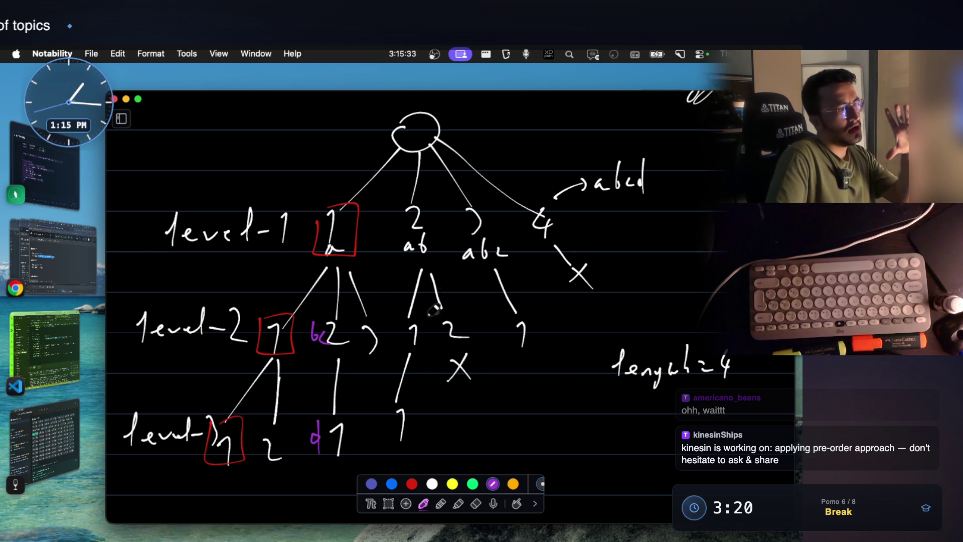
{"action": "left_click_drag", "start_coordinate": [610, 402], "coordinate": [760, 416]}
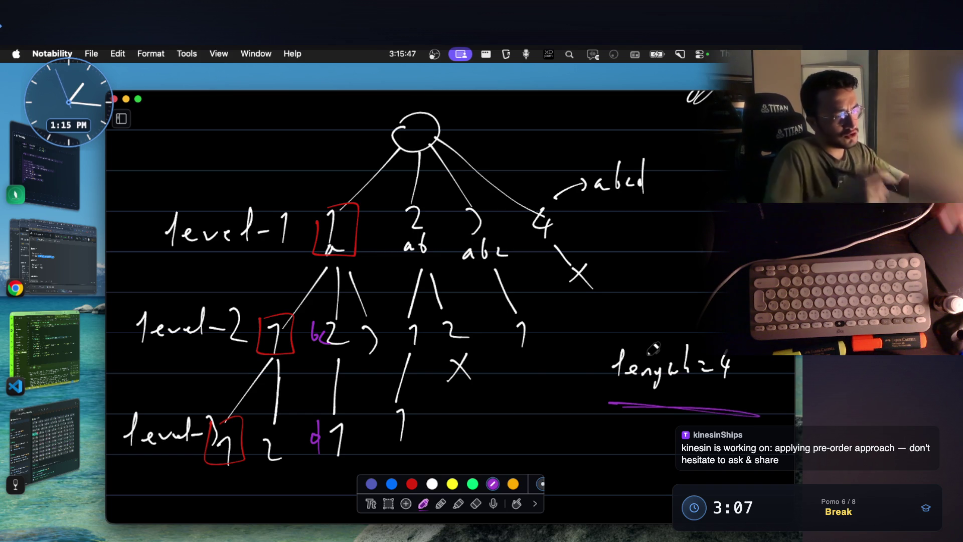
Step: Handwrite 'palindrom R. System 3000' in purple below the tree with an arrow pointing at it
{"action": "scroll", "coordinate": [653, 349], "scroll_direction": "down", "scroll_amount": 5}
{"action": "mouse_move", "coordinate": [239, 358]}
{"action": "left_mouse_down"}
{"action": "mouse_move", "coordinate": [251, 355]}
{"action": "mouse_move", "coordinate": [244, 374]}
{"action": "mouse_move", "coordinate": [314, 378]}
{"action": "mouse_move", "coordinate": [335, 348]}
{"action": "mouse_move", "coordinate": [325, 358]}
{"action": "mouse_move", "coordinate": [311, 345]}
{"action": "left_mouse_up"}
{"action": "left_click_drag", "start_coordinate": [386, 361], "coordinate": [485, 393]}
{"action": "scroll", "coordinate": [502, 301], "scroll_direction": "up", "scroll_amount": 3}
{"action": "scroll", "coordinate": [522, 351], "scroll_direction": "down", "scroll_amount": 2}
{"action": "left_click", "coordinate": [463, 389]}
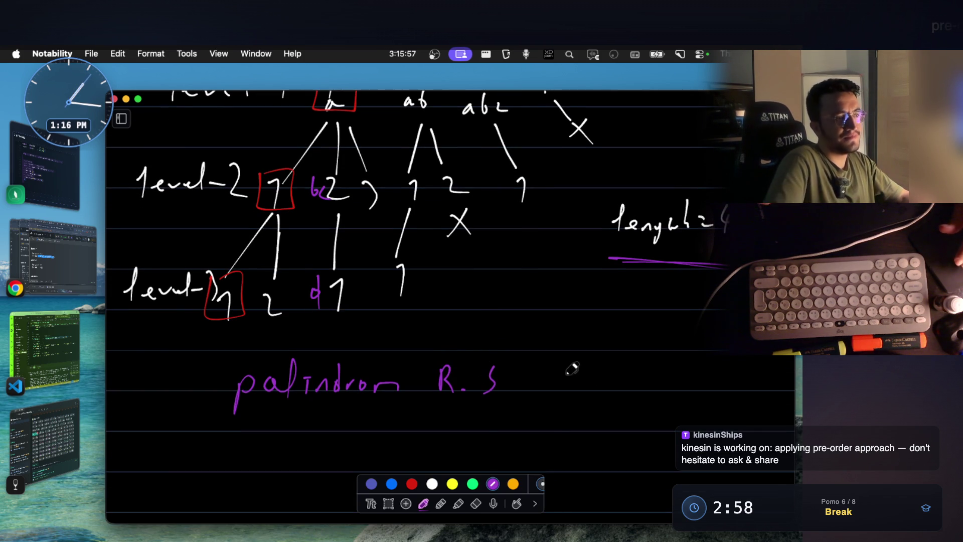
{"action": "left_click_drag", "start_coordinate": [567, 365], "coordinate": [567, 387]}
{"action": "left_click_drag", "start_coordinate": [615, 365], "coordinate": [676, 370]}
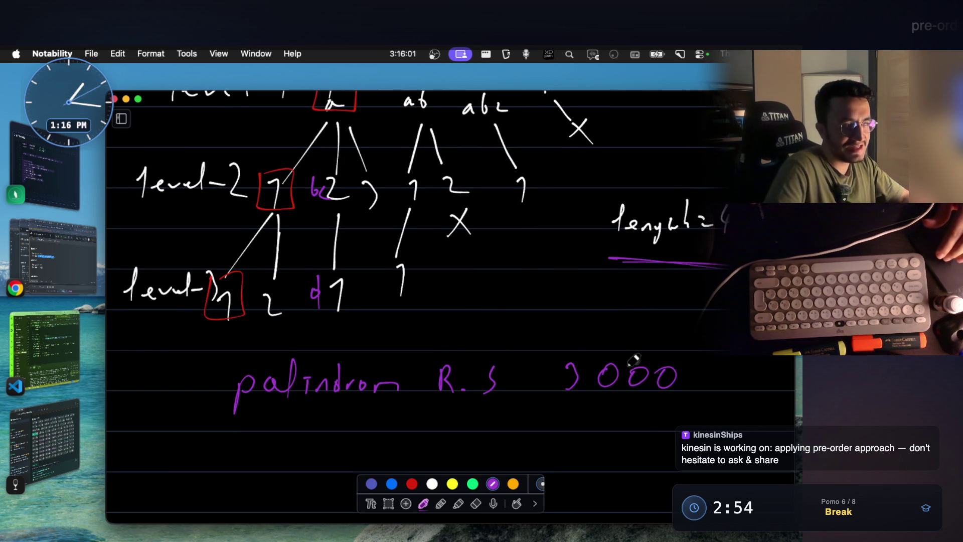
{"action": "left_click_drag", "start_coordinate": [144, 380], "coordinate": [207, 385]}
{"action": "left_click_drag", "start_coordinate": [196, 375], "coordinate": [190, 402]}
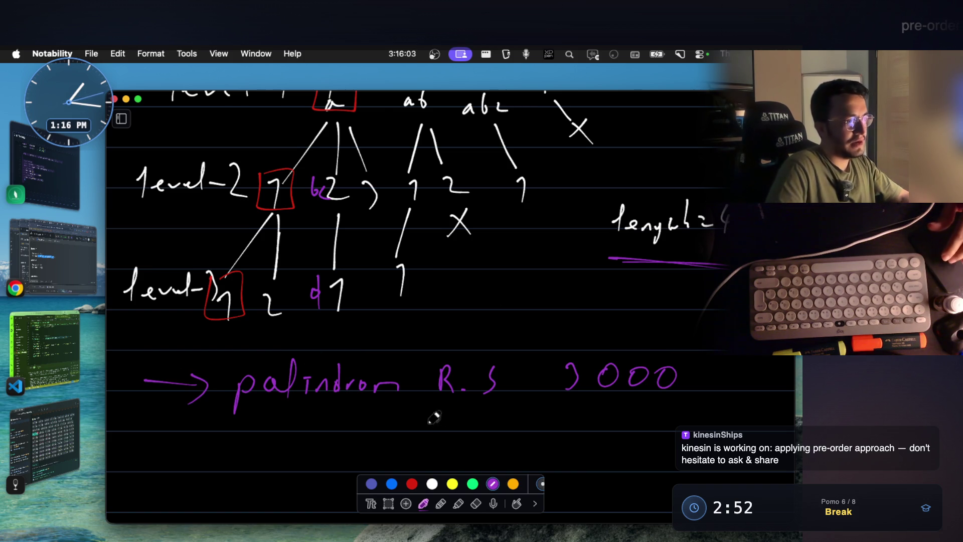
{"action": "left_click_drag", "start_coordinate": [510, 380], "coordinate": [524, 383]}
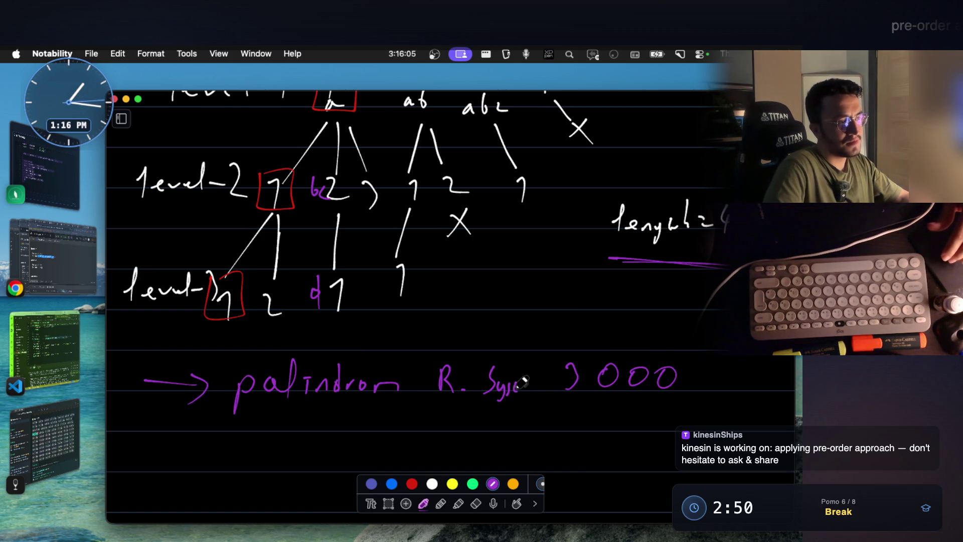
{"action": "scroll", "coordinate": [490, 355], "scroll_direction": "up", "scroll_amount": 4}
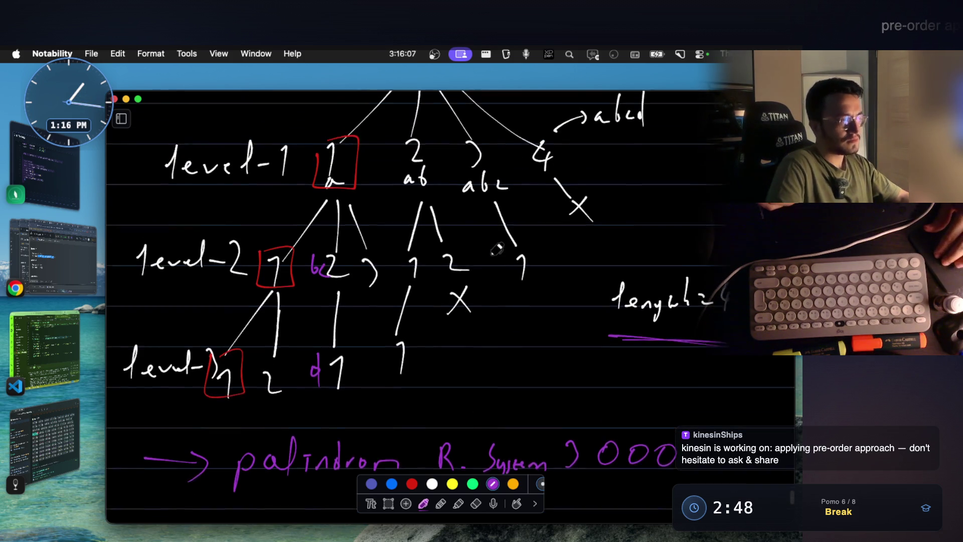
Step: In yellow, write c and cd beside level-2 nodes and d beside the level-3 node
{"action": "scroll", "coordinate": [476, 293], "scroll_direction": "up", "scroll_amount": 2}
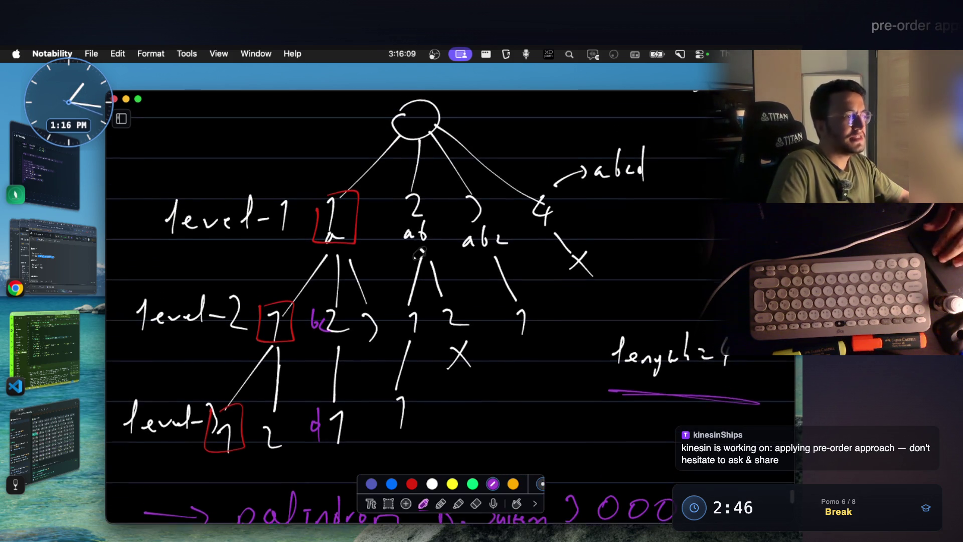
{"action": "left_click", "coordinate": [453, 483]}
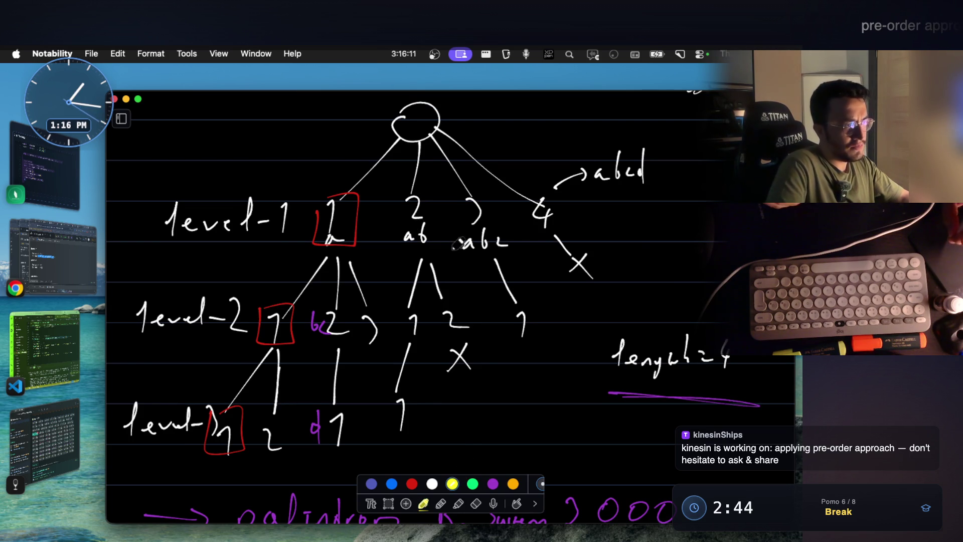
{"action": "left_click_drag", "start_coordinate": [409, 323], "coordinate": [408, 333]}
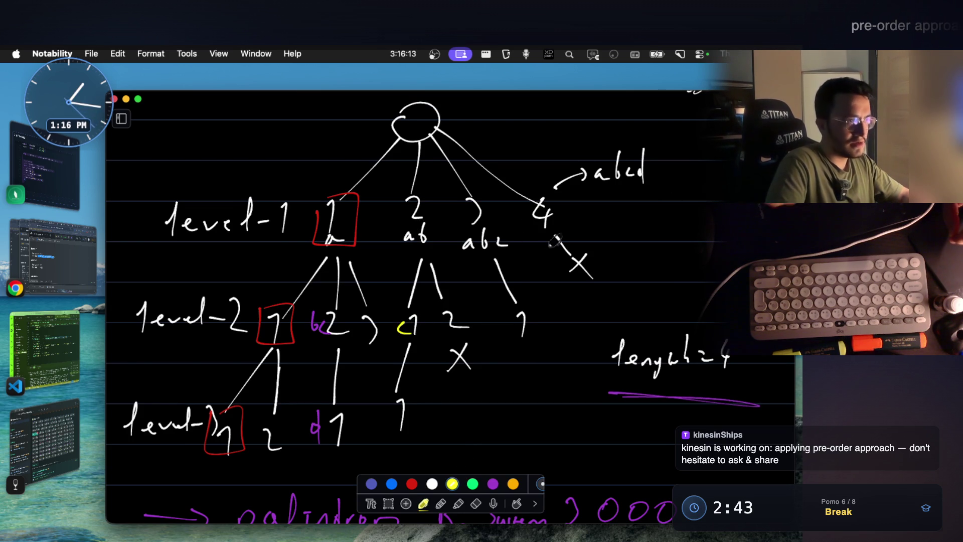
{"action": "left_click_drag", "start_coordinate": [385, 408], "coordinate": [386, 416]}
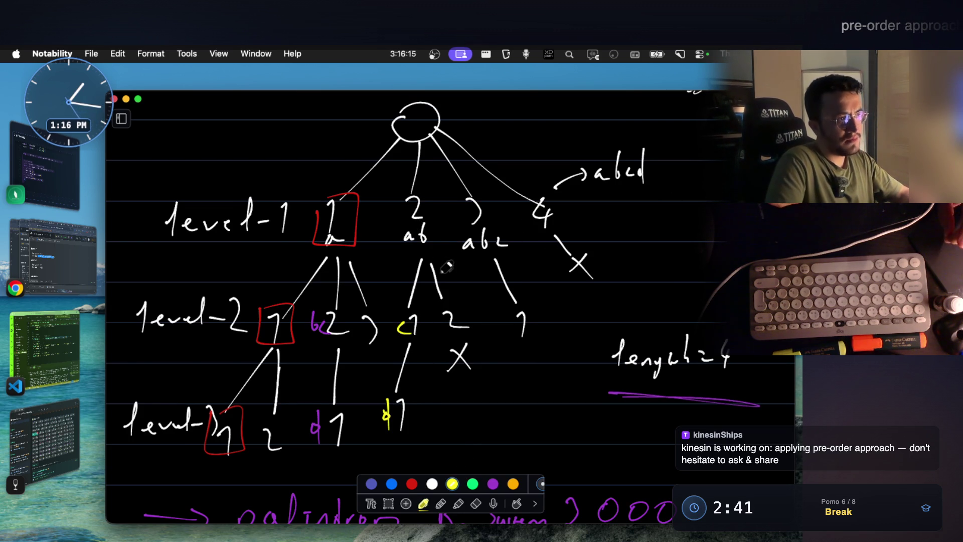
{"action": "left_click_drag", "start_coordinate": [486, 303], "coordinate": [486, 330]}
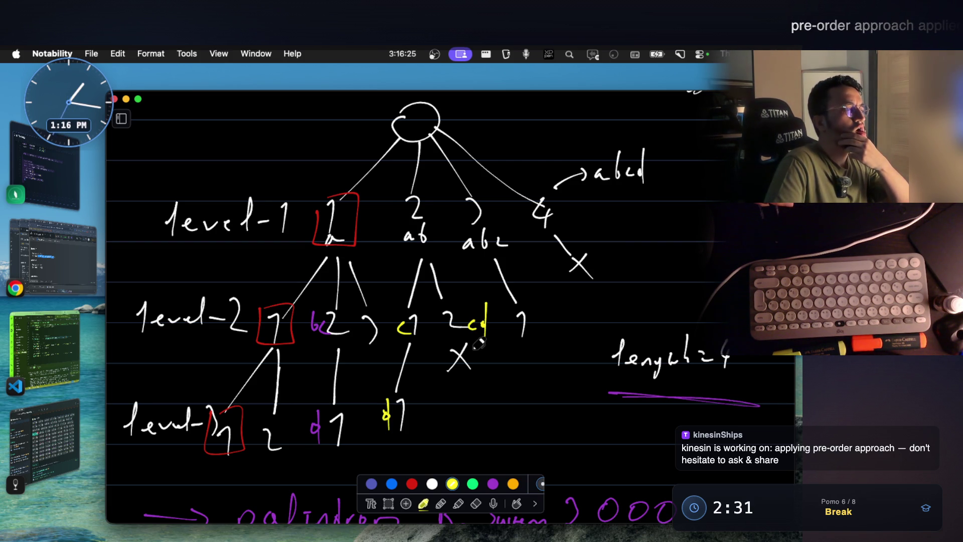
Step: Draw a yellow loop above the palindrome line, then bring the LeetCode problem page forward
{"action": "scroll", "coordinate": [321, 369], "scroll_direction": "down", "scroll_amount": 5}
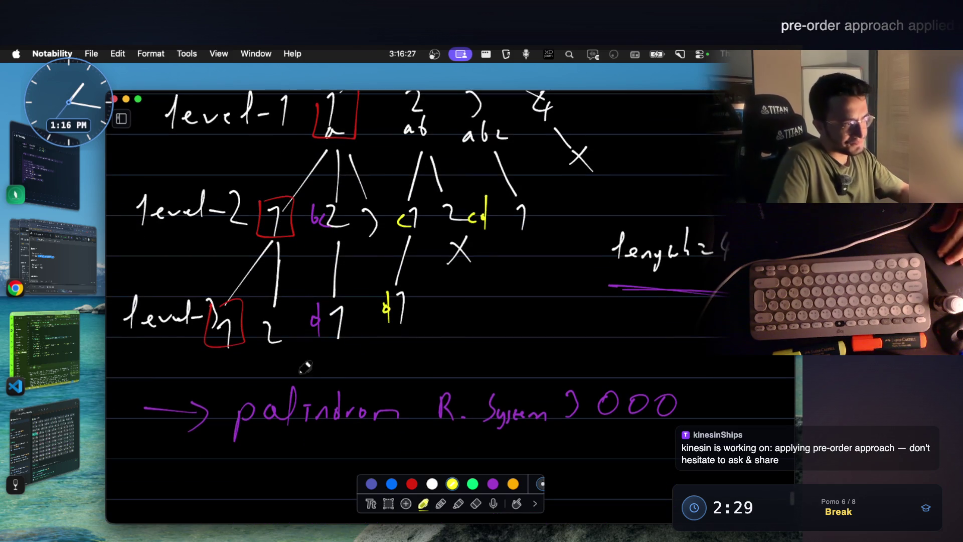
{"action": "scroll", "coordinate": [216, 346], "scroll_direction": "up", "scroll_amount": 2}
{"action": "scroll", "coordinate": [220, 341], "scroll_direction": "down", "scroll_amount": 3}
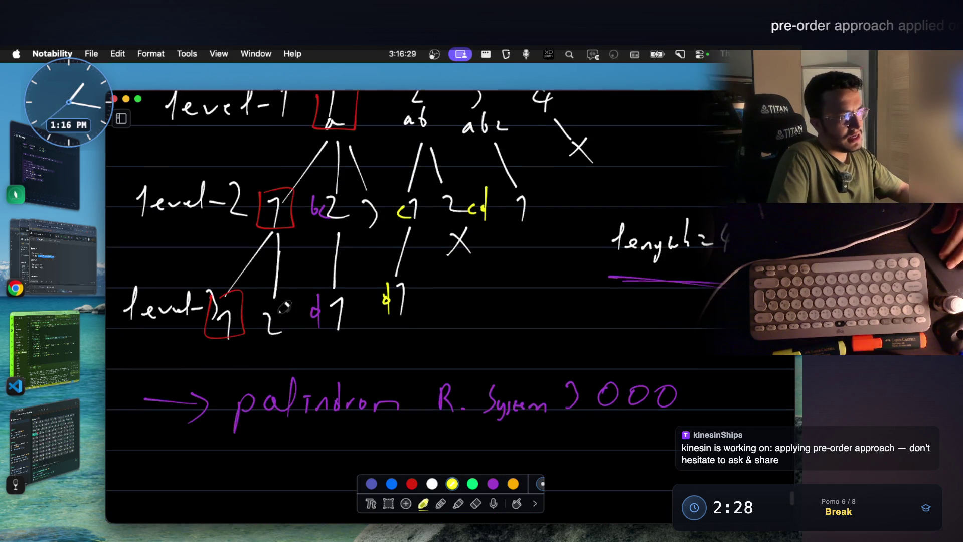
{"action": "mouse_move", "coordinate": [224, 337]}
{"action": "left_mouse_down"}
{"action": "mouse_move", "coordinate": [237, 366]}
{"action": "mouse_move", "coordinate": [505, 380]}
{"action": "mouse_move", "coordinate": [691, 356]}
{"action": "mouse_move", "coordinate": [444, 330]}
{"action": "mouse_move", "coordinate": [249, 330]}
{"action": "left_mouse_up"}
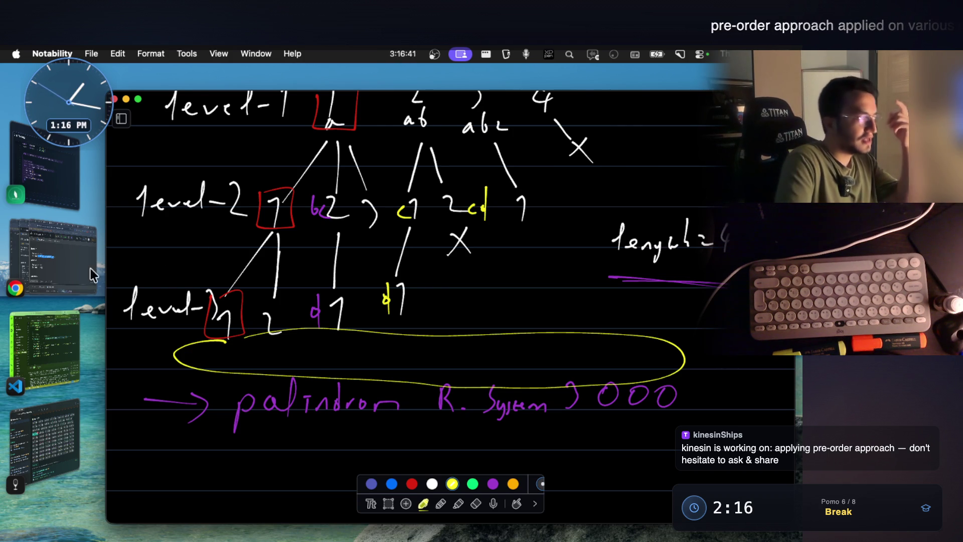
{"action": "key", "text": "super+Tab"}
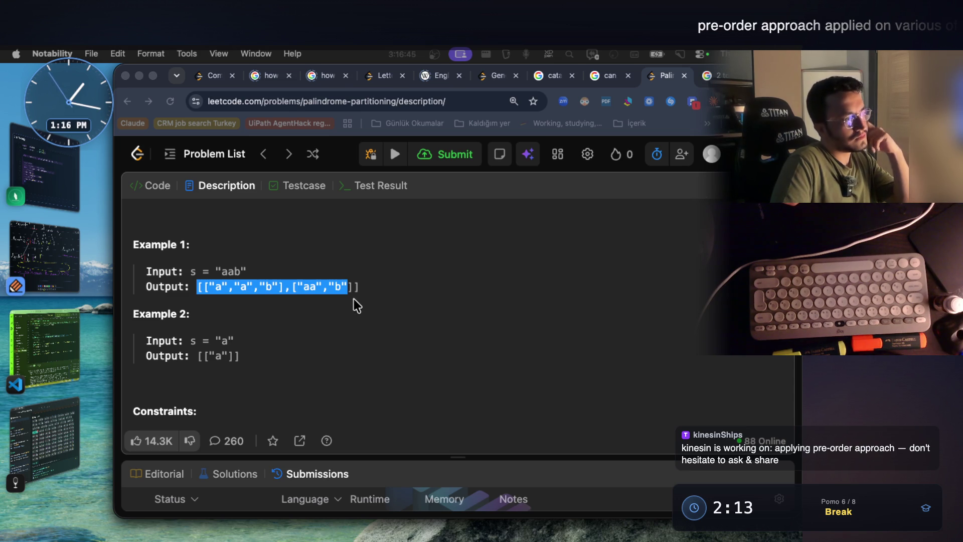
Step: Select the Example 1 input 'aab' on the LeetCode page
{"action": "left_click", "coordinate": [227, 283]}
{"action": "left_click_drag", "start_coordinate": [214, 287], "coordinate": [216, 283]}
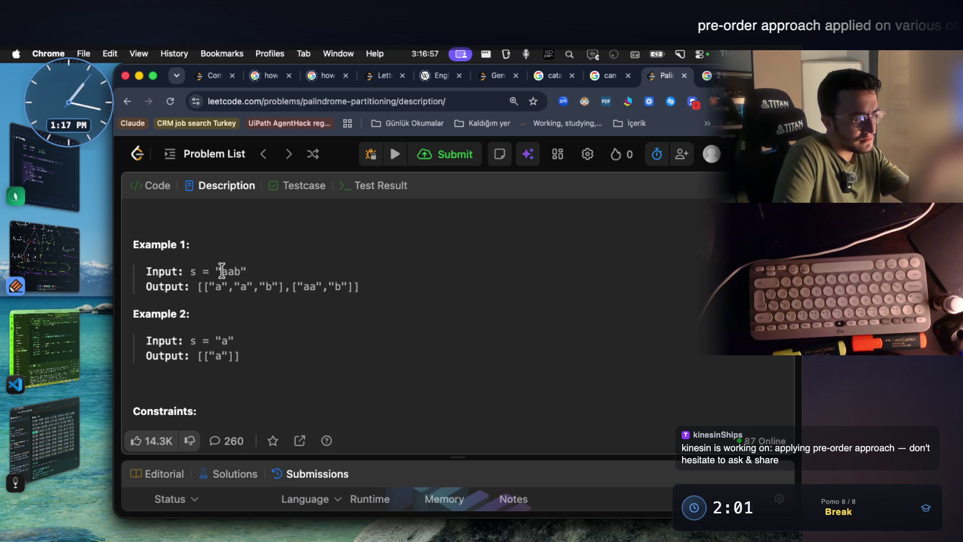
{"action": "left_click_drag", "start_coordinate": [222, 271], "coordinate": [244, 271]}
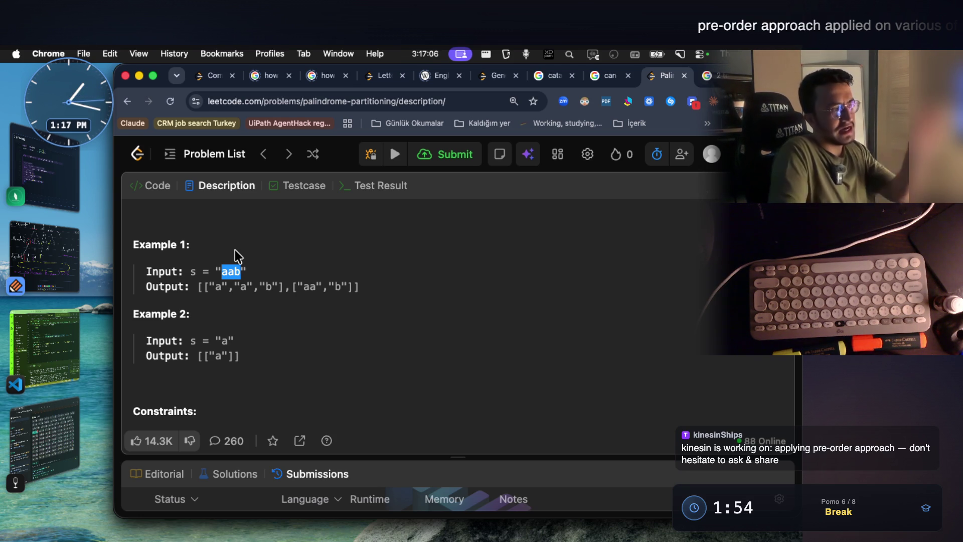
Step: Back in Notability, handwrite aab in yellow below the palindrome note, starting a + ab beneath it
{"action": "left_click", "coordinate": [58, 256]}
{"action": "scroll", "coordinate": [456, 351], "scroll_direction": "down", "scroll_amount": 5}
{"action": "mouse_move", "coordinate": [317, 291]}
{"action": "left_mouse_down"}
{"action": "mouse_move", "coordinate": [334, 305]}
{"action": "mouse_move", "coordinate": [376, 304]}
{"action": "left_mouse_up"}
{"action": "left_click_drag", "start_coordinate": [390, 262], "coordinate": [388, 307]}
{"action": "scroll", "coordinate": [369, 248], "scroll_direction": "down", "scroll_amount": 2}
{"action": "mouse_move", "coordinate": [323, 282]}
{"action": "left_mouse_down"}
{"action": "mouse_move", "coordinate": [312, 301]}
{"action": "mouse_move", "coordinate": [365, 290]}
{"action": "mouse_move", "coordinate": [348, 309]}
{"action": "left_mouse_up"}
Step: Finish a + ab, write aa + b with a dash, and add a boxed note beside aab
{"action": "left_click_drag", "start_coordinate": [437, 265], "coordinate": [434, 301]}
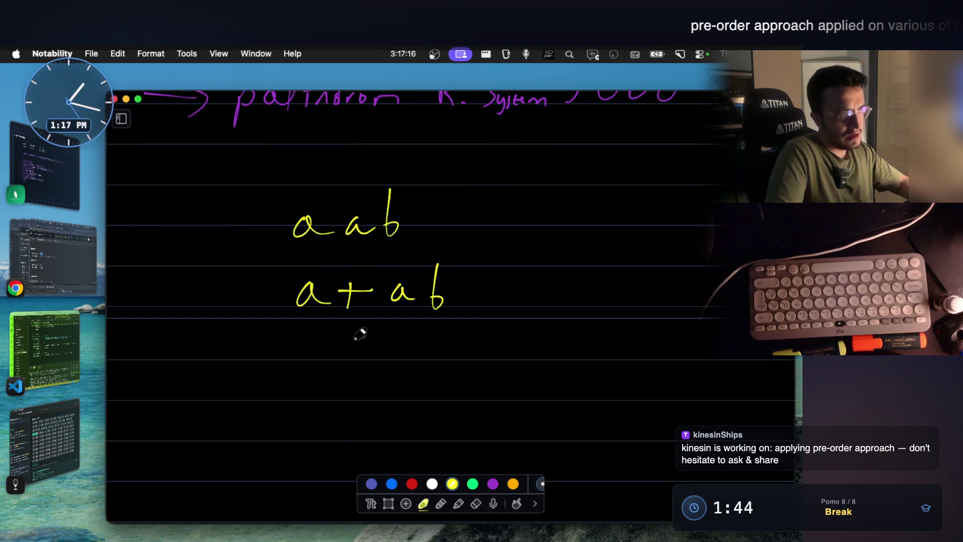
{"action": "mouse_move", "coordinate": [308, 351]}
{"action": "left_mouse_down"}
{"action": "mouse_move", "coordinate": [389, 339]}
{"action": "mouse_move", "coordinate": [417, 346]}
{"action": "mouse_move", "coordinate": [401, 354]}
{"action": "left_mouse_up"}
{"action": "left_click_drag", "start_coordinate": [463, 345], "coordinate": [507, 344]}
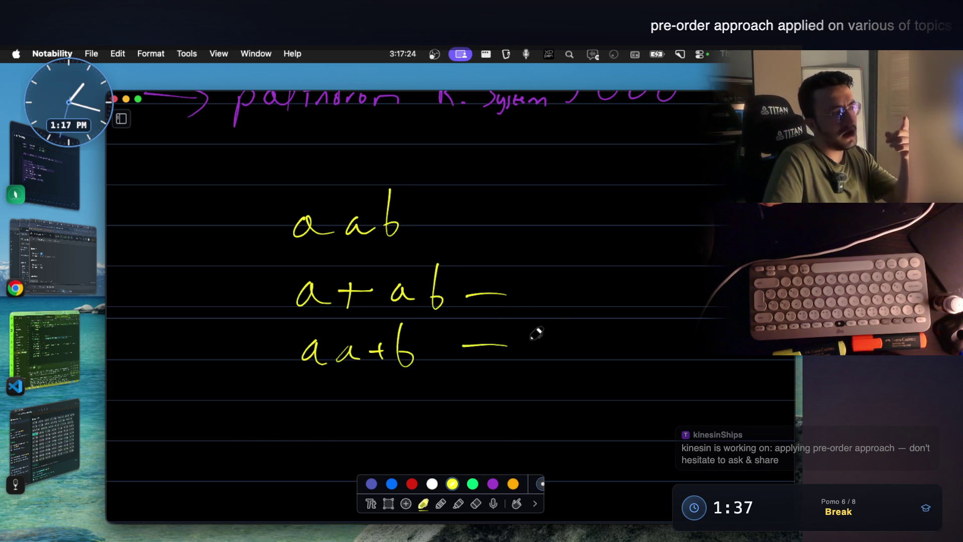
{"action": "mouse_move", "coordinate": [584, 233]}
{"action": "left_mouse_down"}
{"action": "mouse_move", "coordinate": [597, 217]}
{"action": "mouse_move", "coordinate": [633, 211]}
{"action": "mouse_move", "coordinate": [672, 217]}
{"action": "left_mouse_up"}
{"action": "mouse_move", "coordinate": [581, 244]}
{"action": "left_mouse_down"}
{"action": "mouse_move", "coordinate": [675, 244]}
{"action": "mouse_move", "coordinate": [582, 199]}
{"action": "left_mouse_up"}
{"action": "scroll", "coordinate": [448, 271], "scroll_direction": "up", "scroll_amount": 10}
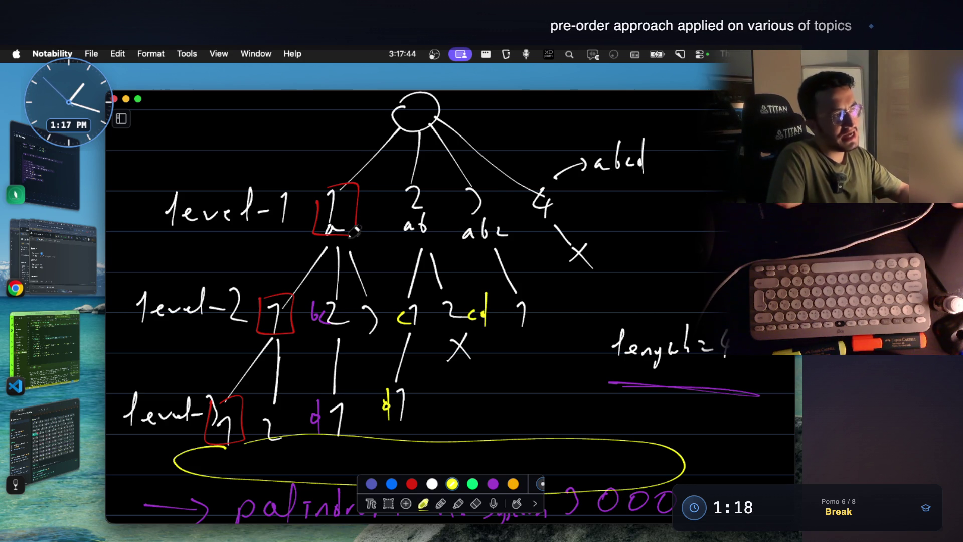
{"action": "left_click_drag", "start_coordinate": [342, 207], "coordinate": [348, 206]}
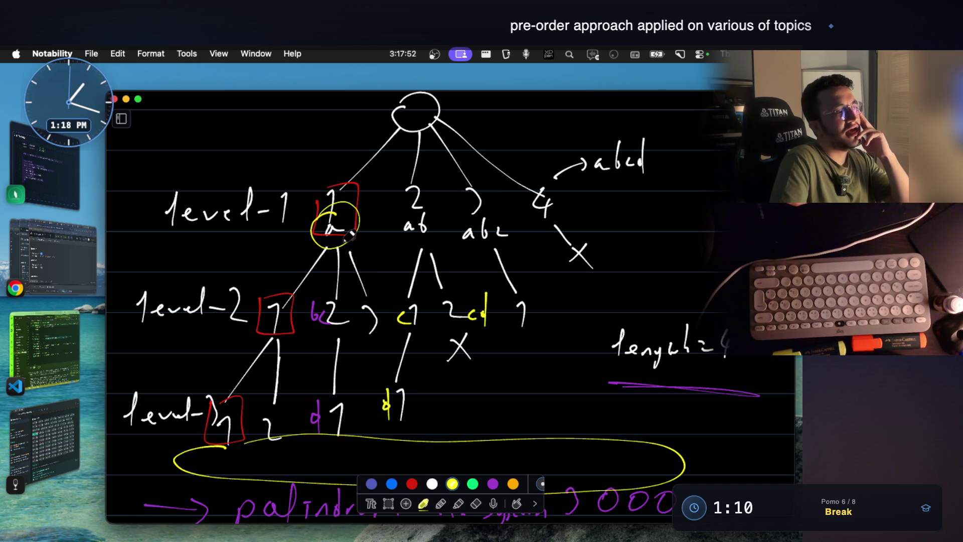
{"action": "mouse_move", "coordinate": [424, 211]}
{"action": "left_mouse_down"}
{"action": "mouse_move", "coordinate": [436, 240]}
{"action": "mouse_move", "coordinate": [424, 207]}
{"action": "left_mouse_up"}
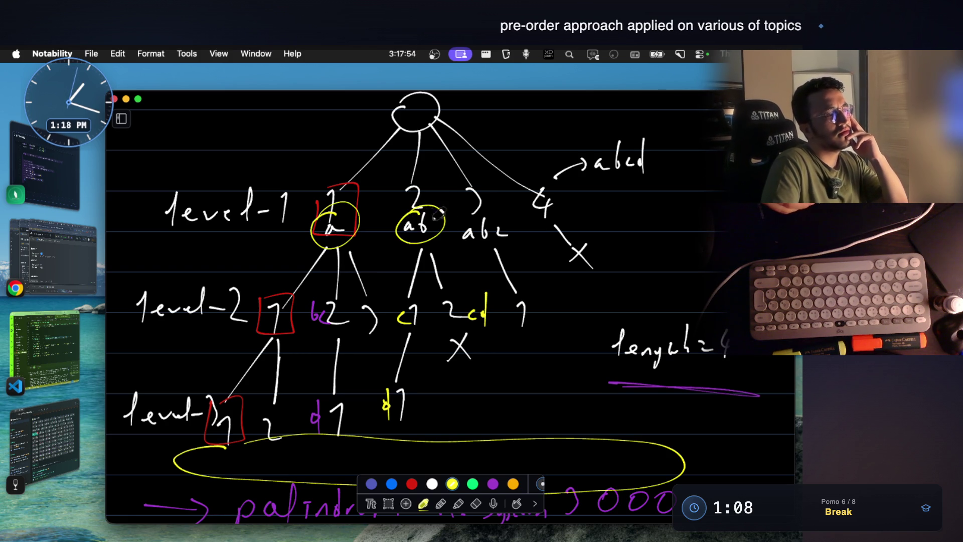
{"action": "left_click_drag", "start_coordinate": [481, 214], "coordinate": [487, 212]}
{"action": "mouse_move", "coordinate": [635, 143]}
{"action": "left_mouse_down"}
{"action": "mouse_move", "coordinate": [600, 178]}
{"action": "mouse_move", "coordinate": [605, 150]}
{"action": "left_mouse_up"}
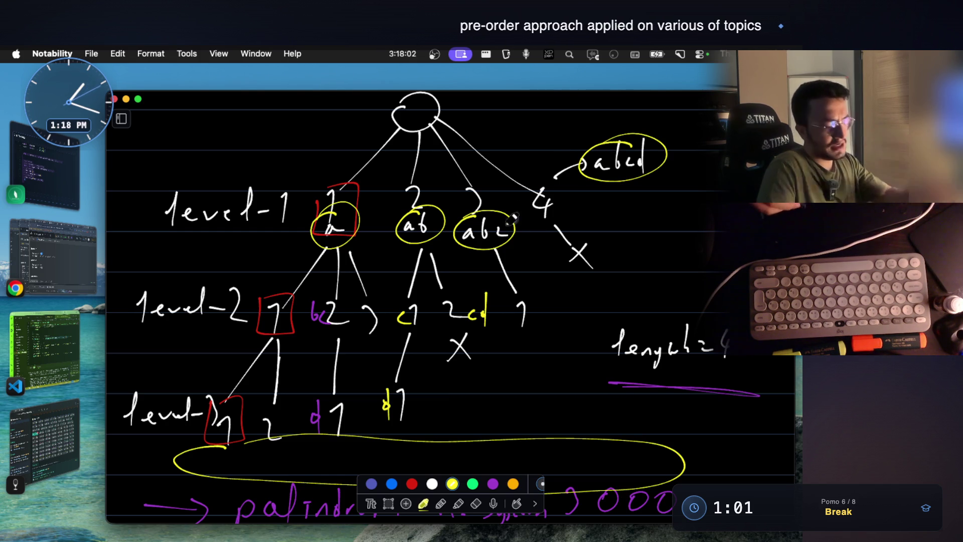
{"action": "key", "text": "super+z"}
{"action": "key", "text": "super+z"}
{"action": "key", "text": "super+z"}
{"action": "key", "text": "super+z"}
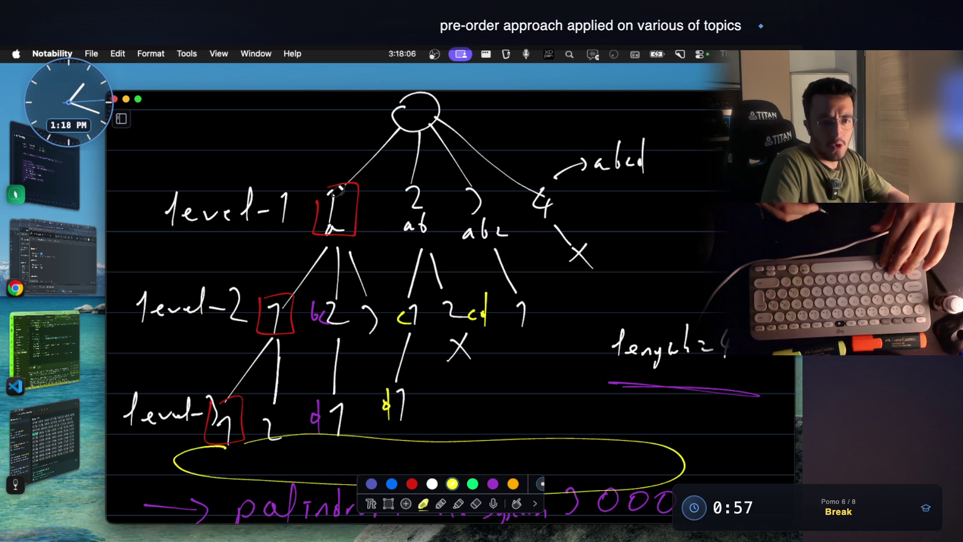
Step: In yellow, circle the a and bc2 nodes and add the b, bcd, abc and d labels
{"action": "mouse_move", "coordinate": [334, 203]}
{"action": "left_mouse_down"}
{"action": "mouse_move", "coordinate": [326, 245]}
{"action": "mouse_move", "coordinate": [334, 205]}
{"action": "left_mouse_up"}
{"action": "left_click_drag", "start_coordinate": [432, 205], "coordinate": [409, 243]}
{"action": "key", "text": "super+z"}
{"action": "key", "text": "super+z"}
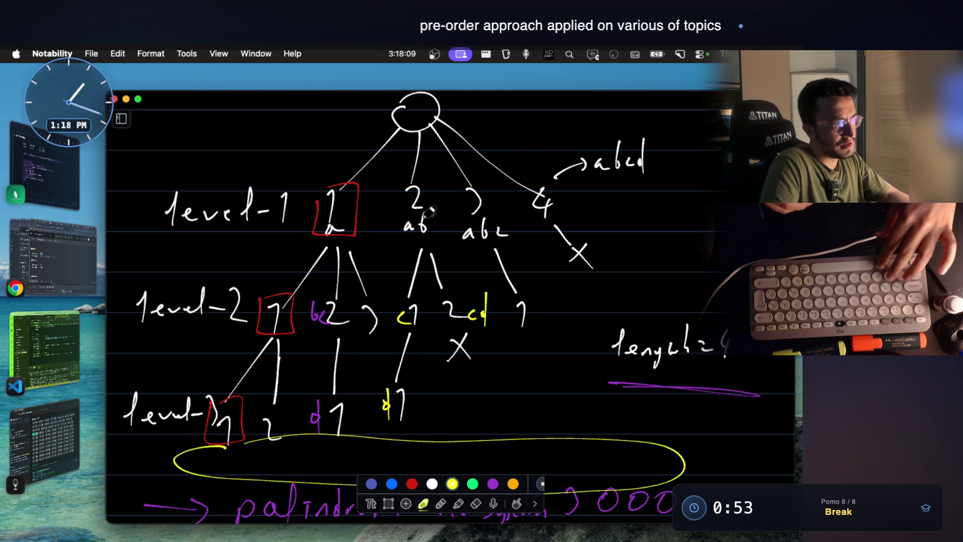
{"action": "mouse_move", "coordinate": [331, 207]}
{"action": "left_mouse_down"}
{"action": "mouse_move", "coordinate": [335, 250]}
{"action": "mouse_move", "coordinate": [333, 210]}
{"action": "left_mouse_up"}
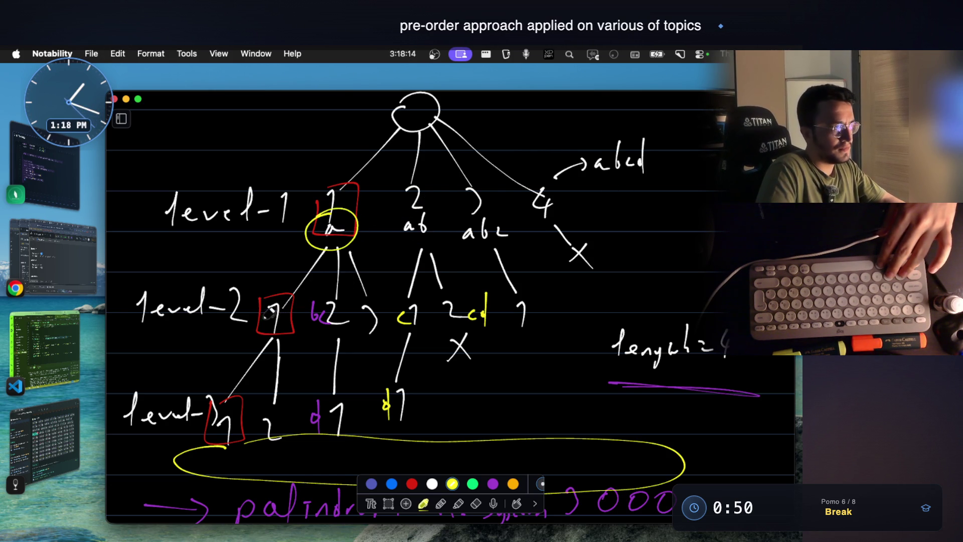
{"action": "left_click_drag", "start_coordinate": [258, 336], "coordinate": [254, 329]}
{"action": "left_click_drag", "start_coordinate": [211, 427], "coordinate": [223, 440]}
{"action": "mouse_move", "coordinate": [320, 298]}
{"action": "left_mouse_down"}
{"action": "mouse_move", "coordinate": [337, 309]}
{"action": "mouse_move", "coordinate": [327, 298]}
{"action": "left_mouse_up"}
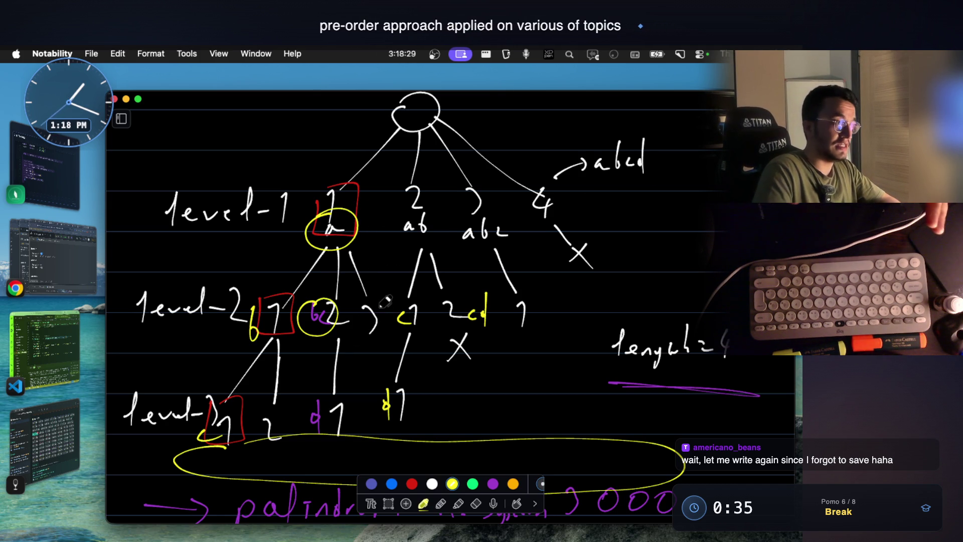
{"action": "left_click_drag", "start_coordinate": [377, 301], "coordinate": [406, 297]}
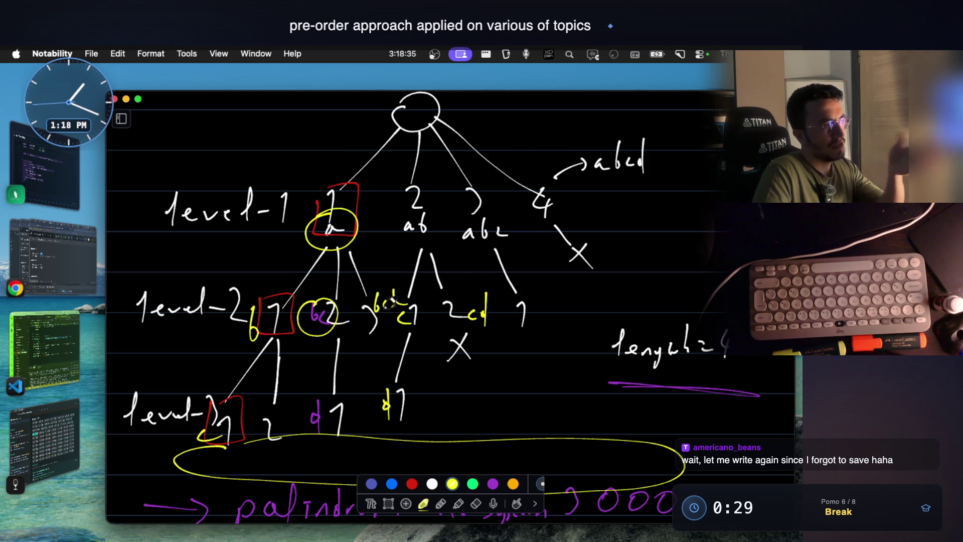
{"action": "left_click_drag", "start_coordinate": [506, 226], "coordinate": [501, 235]}
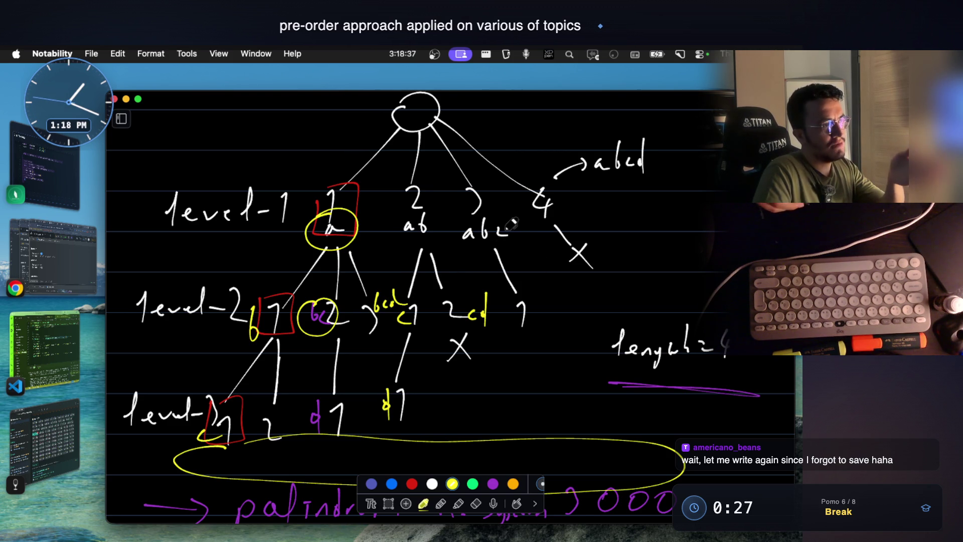
{"action": "mouse_move", "coordinate": [546, 306]}
{"action": "left_mouse_down"}
{"action": "mouse_move", "coordinate": [538, 315]}
{"action": "mouse_move", "coordinate": [547, 309]}
{"action": "mouse_move", "coordinate": [548, 321]}
{"action": "left_mouse_up"}
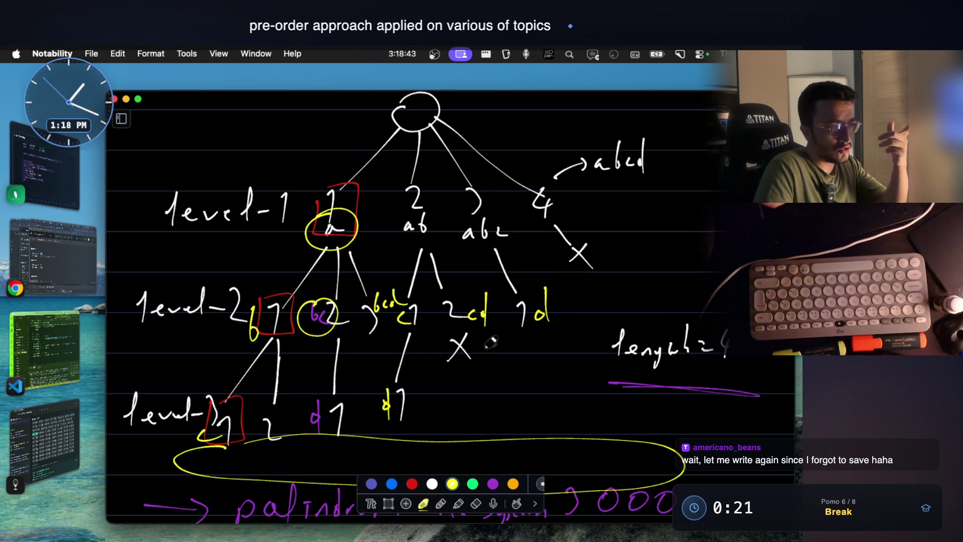
Step: Switch to green and box the yellow and purple d1 nodes at level 3 and the 1d node
{"action": "left_click", "coordinate": [473, 483]}
{"action": "mouse_move", "coordinate": [381, 374]}
{"action": "left_mouse_down"}
{"action": "mouse_move", "coordinate": [378, 422]}
{"action": "mouse_move", "coordinate": [431, 402]}
{"action": "mouse_move", "coordinate": [374, 426]}
{"action": "left_mouse_up"}
{"action": "mouse_move", "coordinate": [307, 386]}
{"action": "left_mouse_down"}
{"action": "mouse_move", "coordinate": [311, 432]}
{"action": "mouse_move", "coordinate": [360, 384]}
{"action": "mouse_move", "coordinate": [303, 389]}
{"action": "left_mouse_up"}
{"action": "mouse_move", "coordinate": [510, 286]}
{"action": "left_mouse_down"}
{"action": "mouse_move", "coordinate": [572, 329]}
{"action": "mouse_move", "coordinate": [522, 269]}
{"action": "left_mouse_up"}
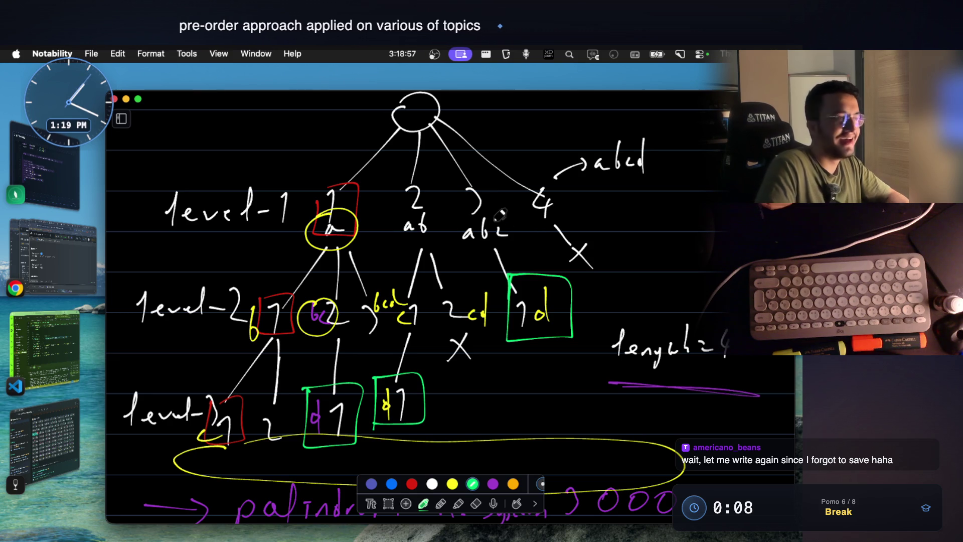
Step: Cycle Chrome windows to the LeetCode Palindrome Partitioning tab, then return to the Notability notes
{"action": "left_click", "coordinate": [71, 257]}
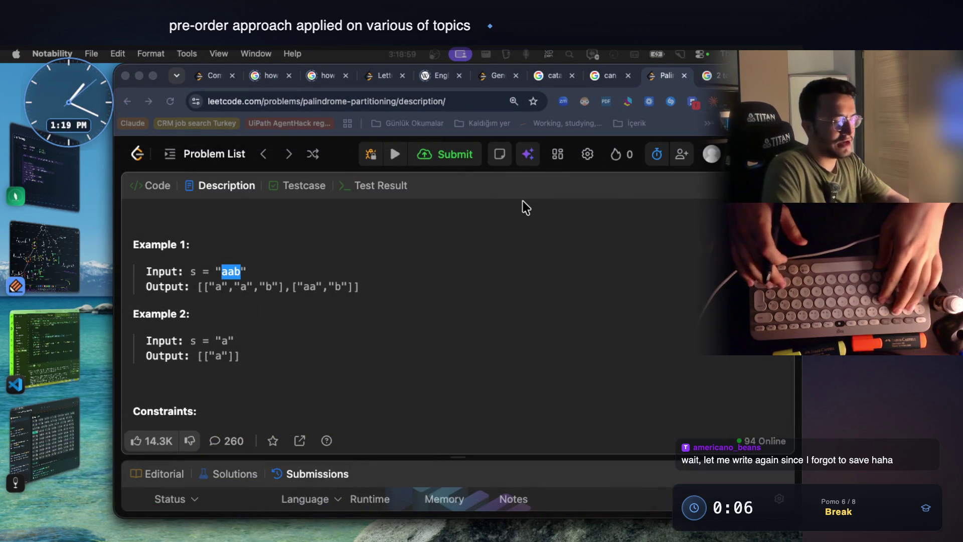
{"action": "left_click", "coordinate": [480, 218]}
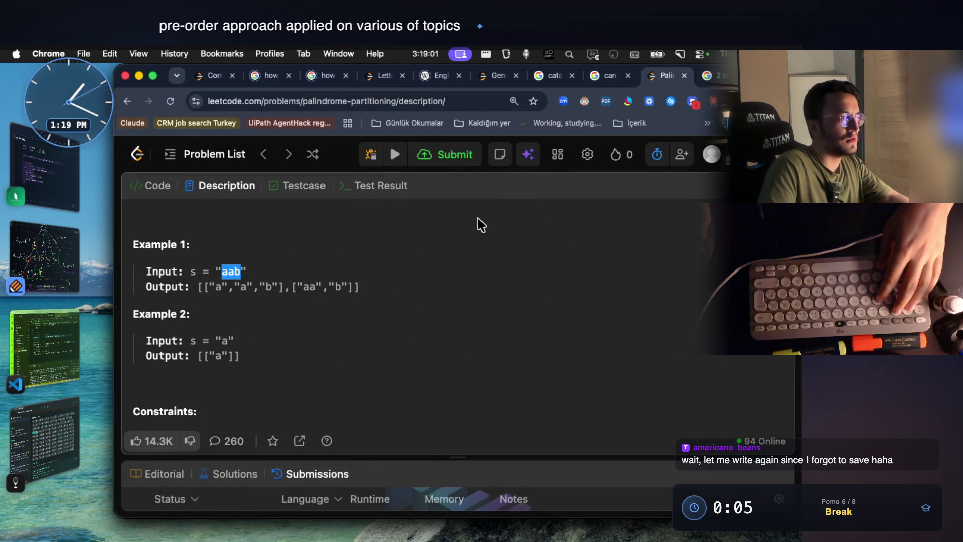
{"action": "key", "text": "super+grave"}
{"action": "key", "text": "super+grave"}
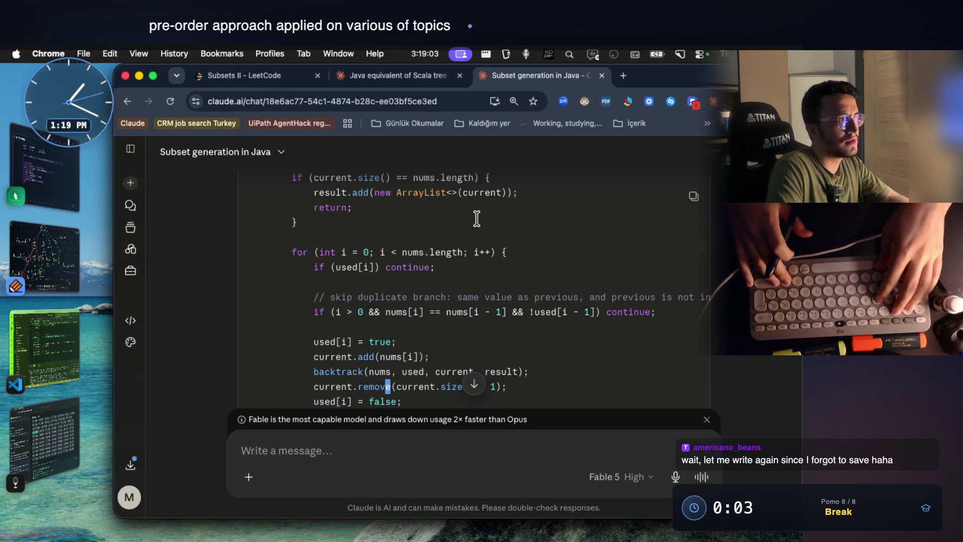
{"action": "key", "text": "super+grave"}
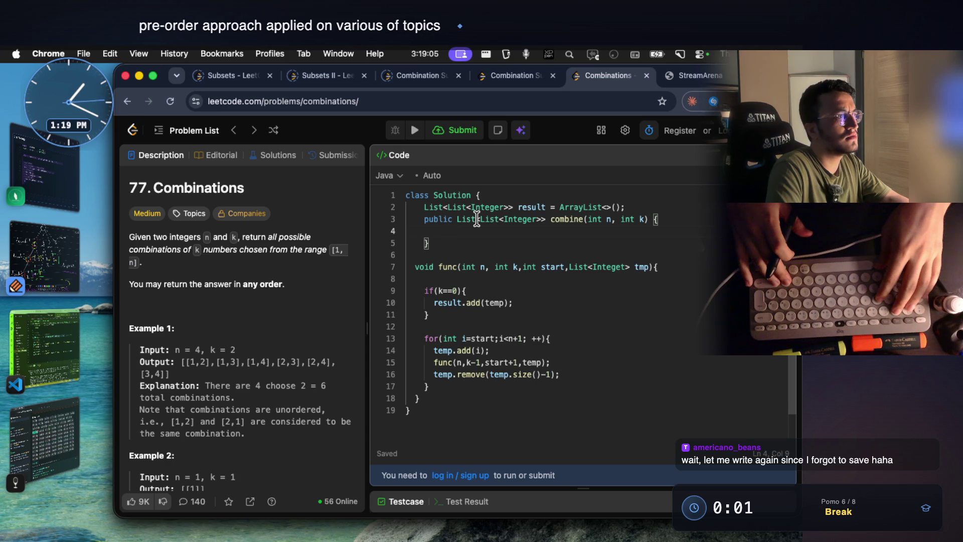
{"action": "key", "text": "super+grave"}
{"action": "key", "text": "super+grave"}
{"action": "key", "text": "super+grave"}
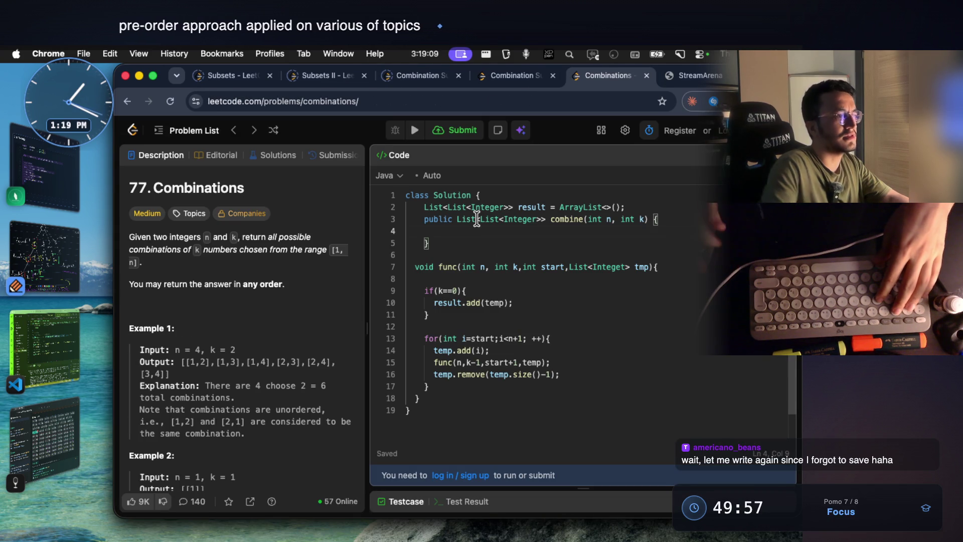
{"action": "left_click", "coordinate": [679, 74]}
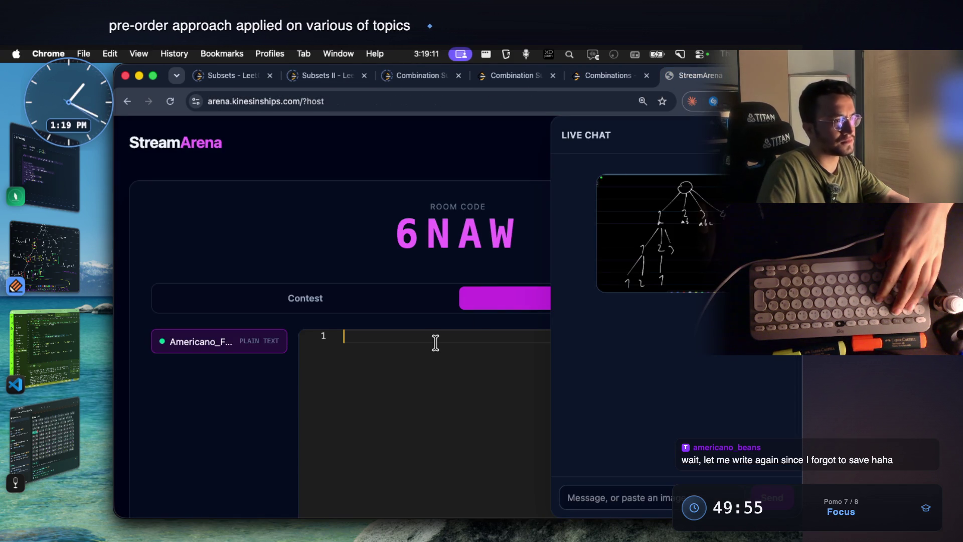
{"action": "key", "text": "super+grave"}
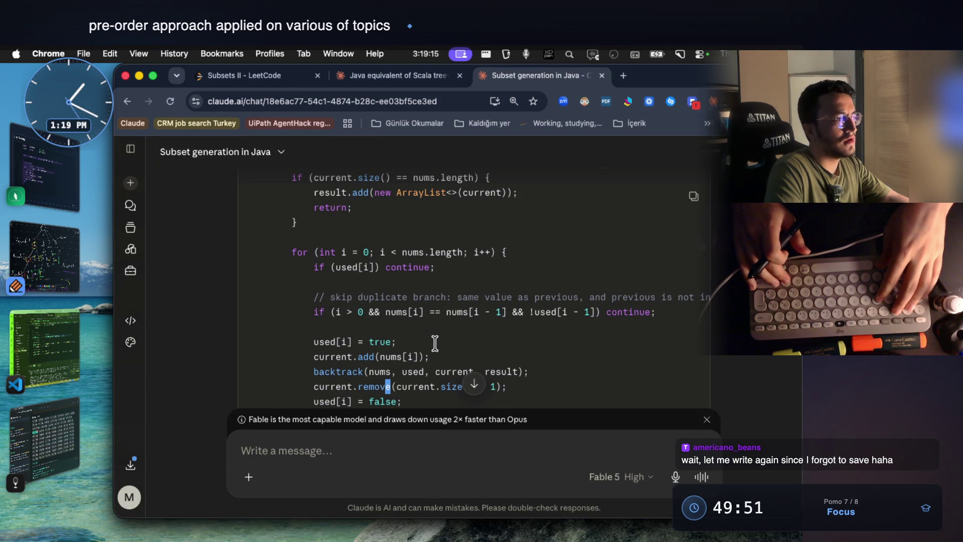
{"action": "key", "text": "super+grave"}
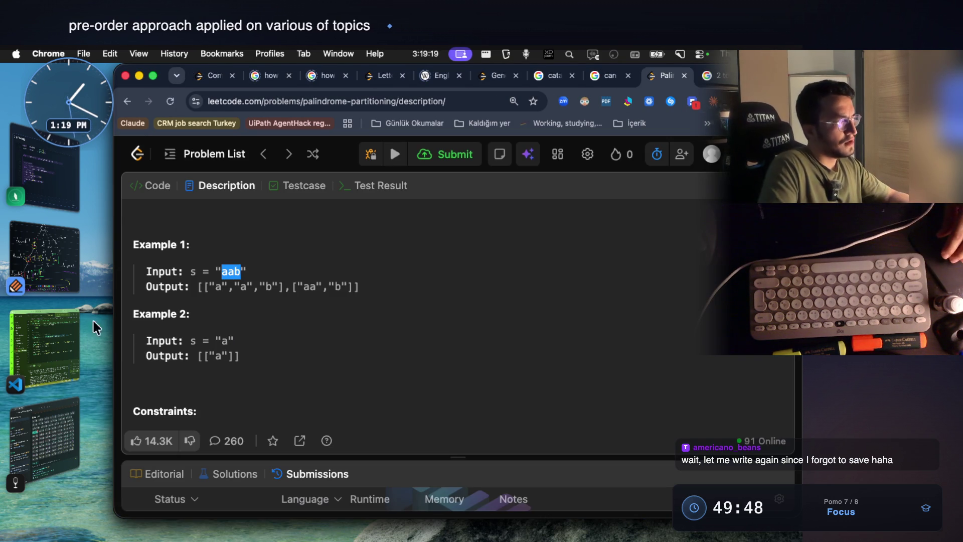
{"action": "left_click", "coordinate": [61, 260]}
{"action": "scroll", "coordinate": [454, 316], "scroll_direction": "down", "scroll_amount": 3}
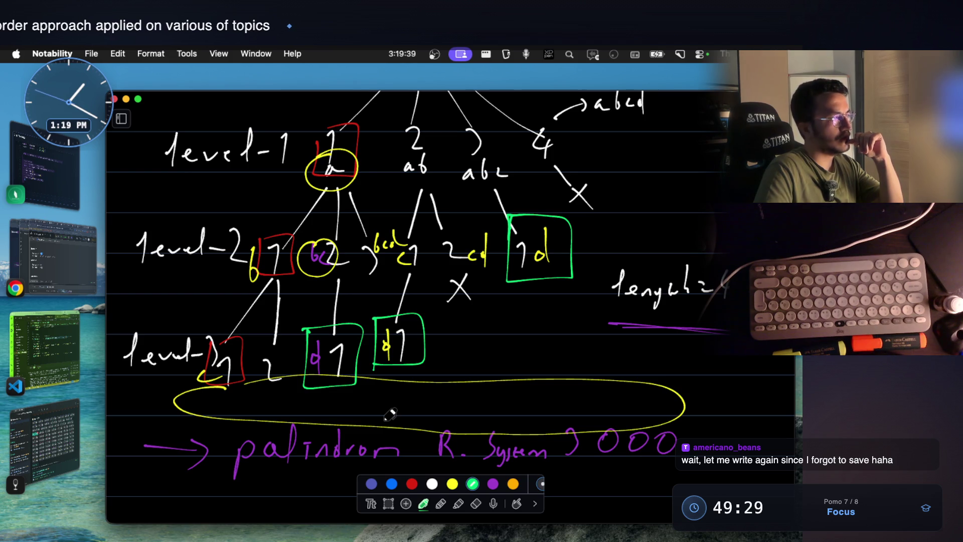
{"action": "scroll", "coordinate": [391, 415], "scroll_direction": "up", "scroll_amount": 5}
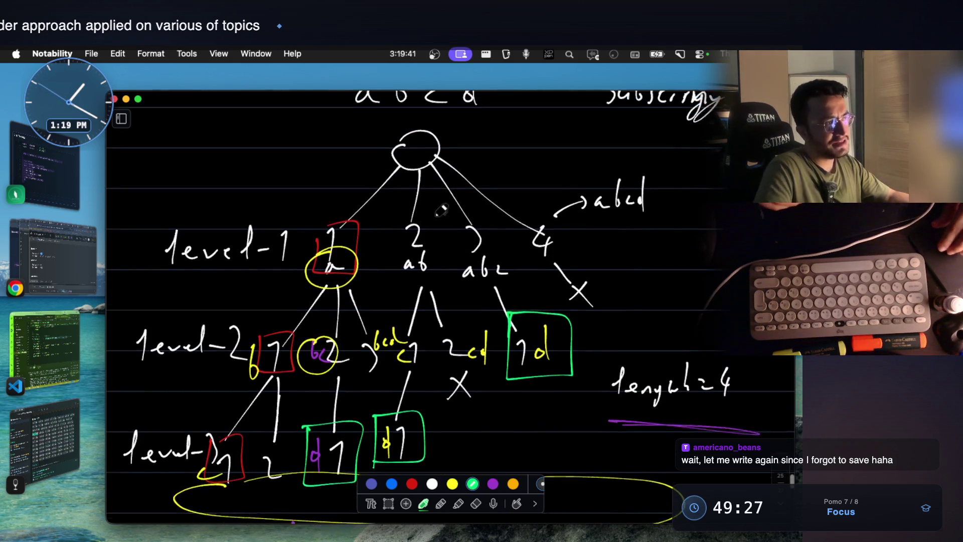
{"action": "mouse_move", "coordinate": [418, 255]}
{"action": "left_mouse_down"}
{"action": "mouse_move", "coordinate": [394, 274]}
{"action": "mouse_move", "coordinate": [442, 264]}
{"action": "left_mouse_up"}
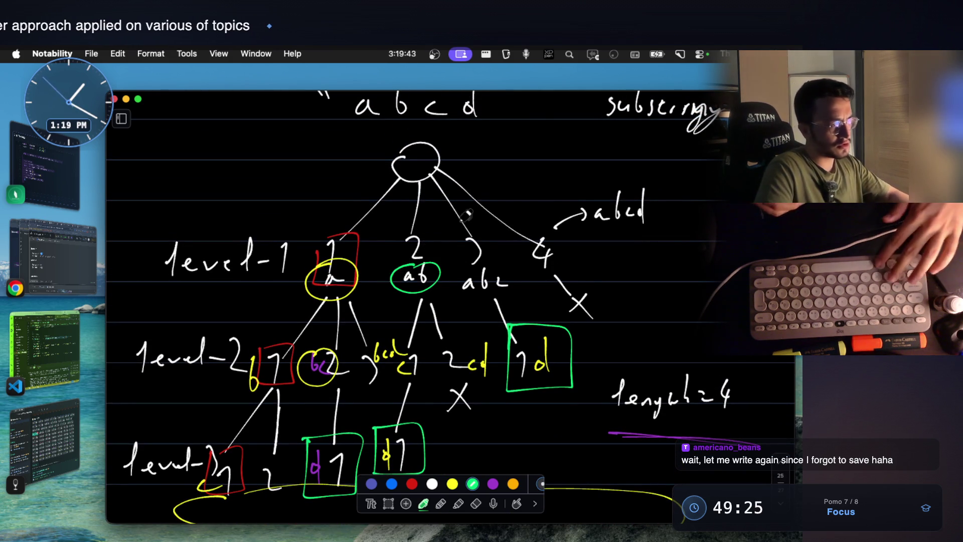
{"action": "left_click", "coordinate": [452, 484]}
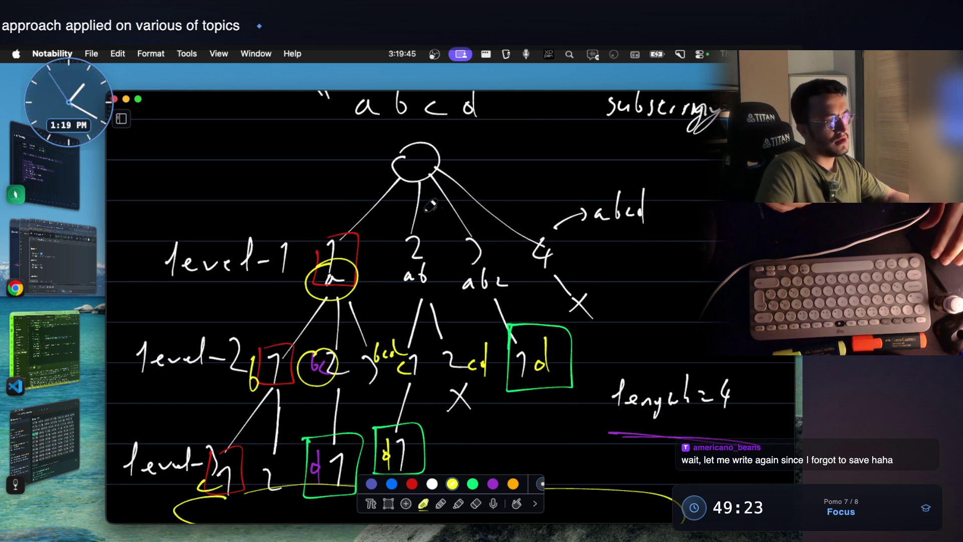
{"action": "mouse_move", "coordinate": [409, 231]}
{"action": "left_mouse_down"}
{"action": "mouse_move", "coordinate": [391, 268]}
{"action": "mouse_move", "coordinate": [402, 231]}
{"action": "left_mouse_up"}
{"action": "left_click_drag", "start_coordinate": [430, 264], "coordinate": [437, 273]}
{"action": "left_click_drag", "start_coordinate": [500, 262], "coordinate": [524, 280]}
{"action": "key", "text": "super+z"}
{"action": "key", "text": "super+z"}
{"action": "key", "text": "super+z"}
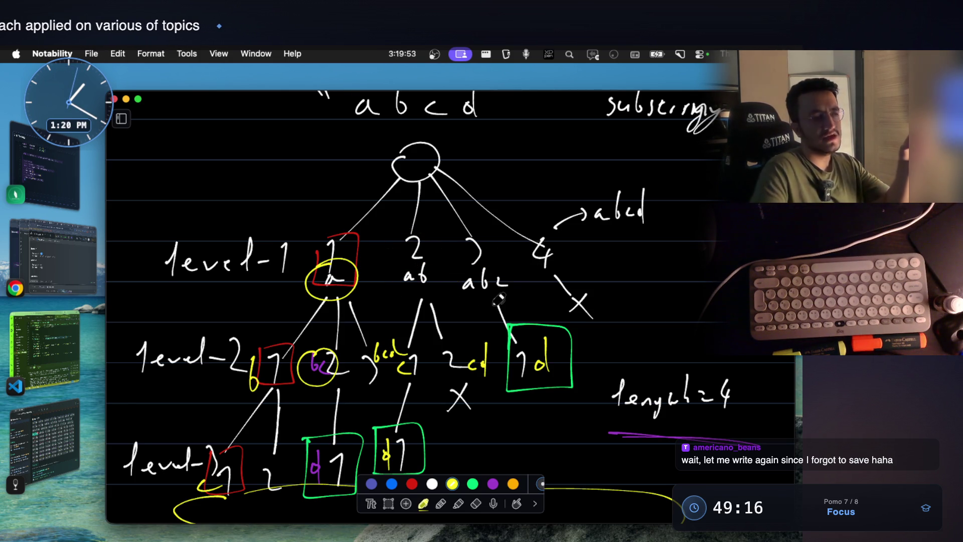
{"action": "scroll", "coordinate": [516, 290], "scroll_direction": "down", "scroll_amount": 10}
Step: Underline 2000 beside System in the purple note in yellow
{"action": "scroll", "coordinate": [522, 280], "scroll_direction": "down", "scroll_amount": 10}
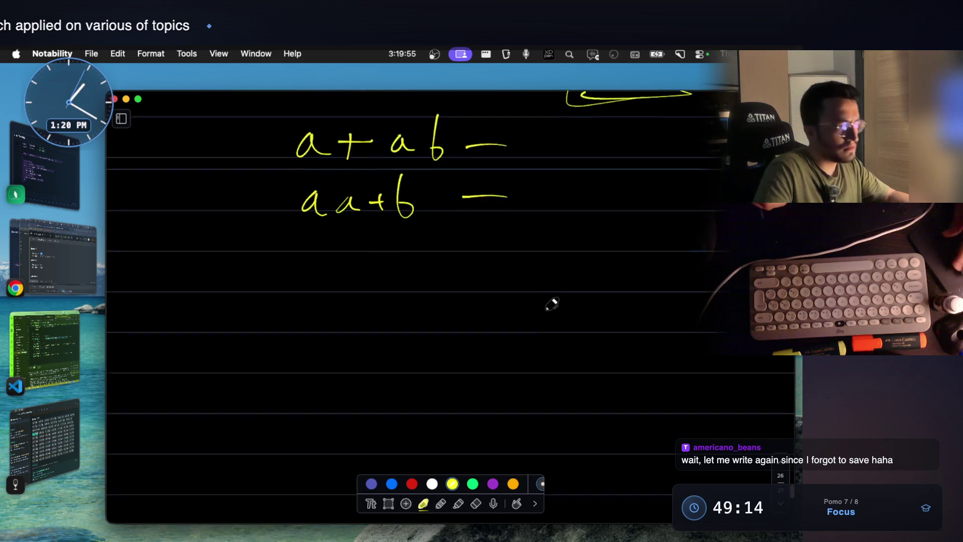
{"action": "scroll", "coordinate": [551, 301], "scroll_direction": "up", "scroll_amount": 10}
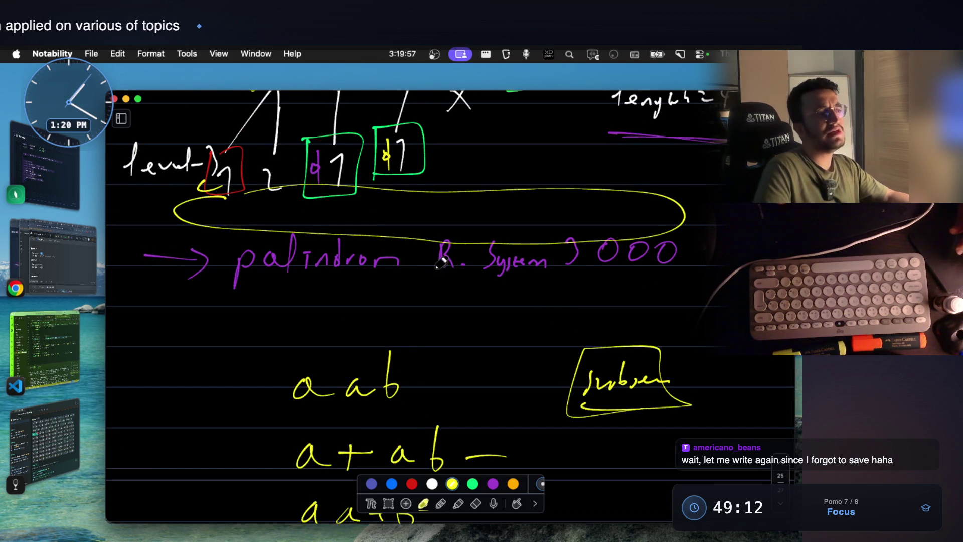
{"action": "left_click_drag", "start_coordinate": [560, 274], "coordinate": [676, 279]}
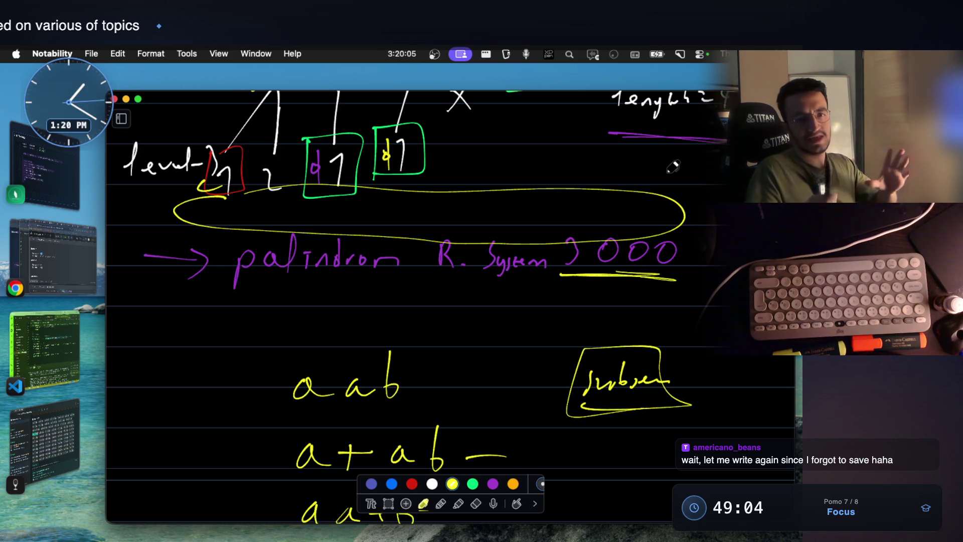
Step: Add a short yellow tick beside the right green-boxed d node at level 3
{"action": "scroll", "coordinate": [672, 167], "scroll_direction": "up", "scroll_amount": 5}
{"action": "left_click_drag", "start_coordinate": [426, 301], "coordinate": [405, 326]}
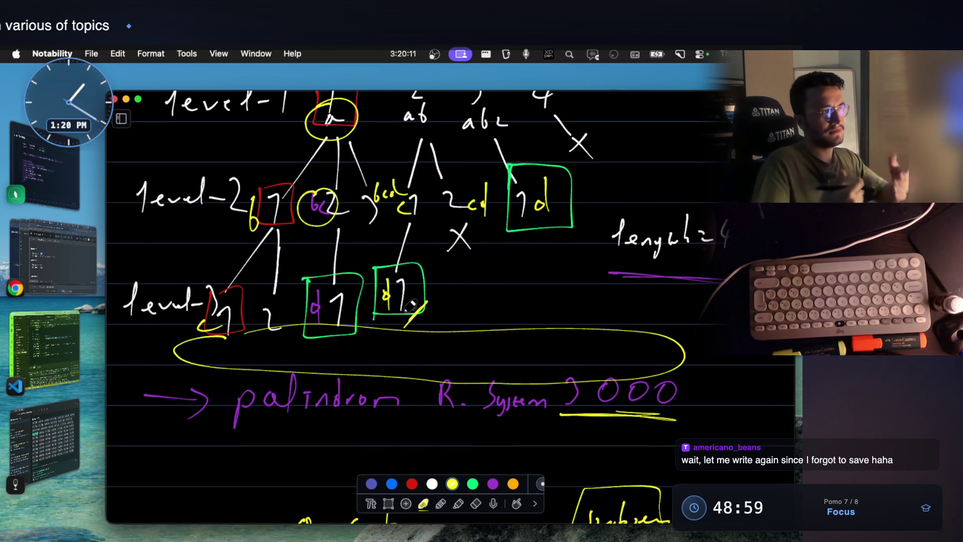
{"action": "scroll", "coordinate": [411, 305], "scroll_direction": "up", "scroll_amount": 5}
{"action": "scroll", "coordinate": [485, 245], "scroll_direction": "down", "scroll_amount": 12}
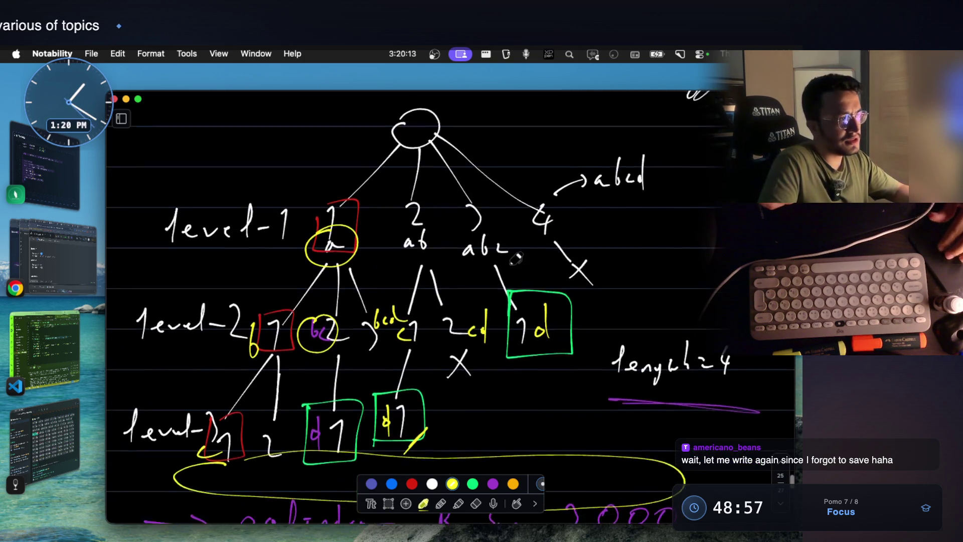
Step: Write func( ) in yellow on two lines below the a + ab and aa + b splits
{"action": "scroll", "coordinate": [485, 246], "scroll_direction": "down", "scroll_amount": 5}
{"action": "mouse_move", "coordinate": [276, 299]}
{"action": "left_mouse_down"}
{"action": "mouse_move", "coordinate": [264, 311]}
{"action": "mouse_move", "coordinate": [313, 304]}
{"action": "mouse_move", "coordinate": [362, 317]}
{"action": "left_mouse_up"}
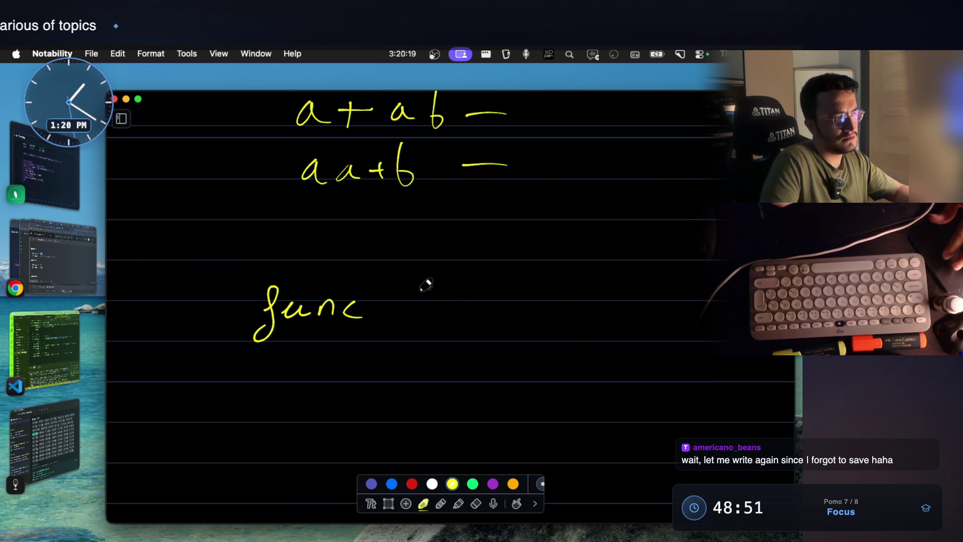
{"action": "left_click_drag", "start_coordinate": [393, 277], "coordinate": [397, 327]}
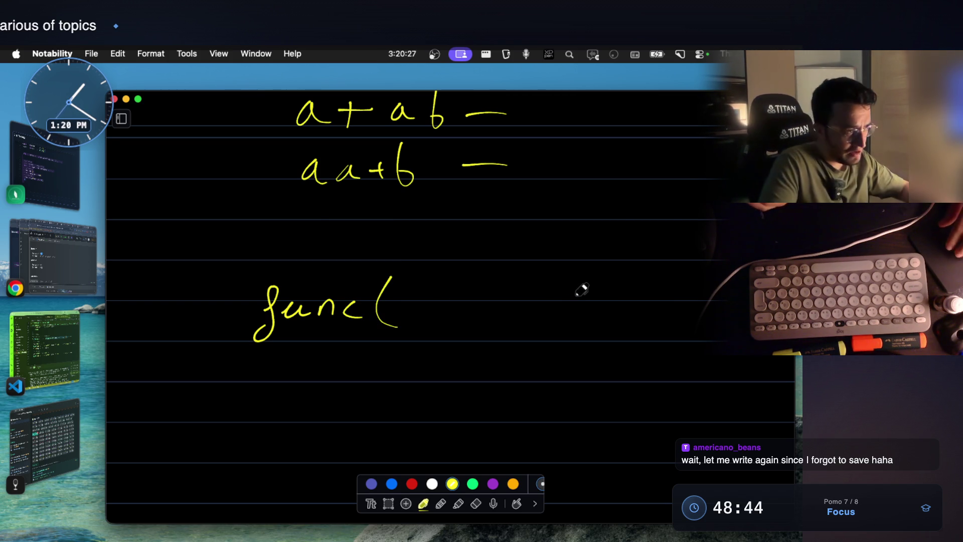
{"action": "left_click_drag", "start_coordinate": [576, 316], "coordinate": [563, 330]}
{"action": "scroll", "coordinate": [541, 286], "scroll_direction": "down", "scroll_amount": 4}
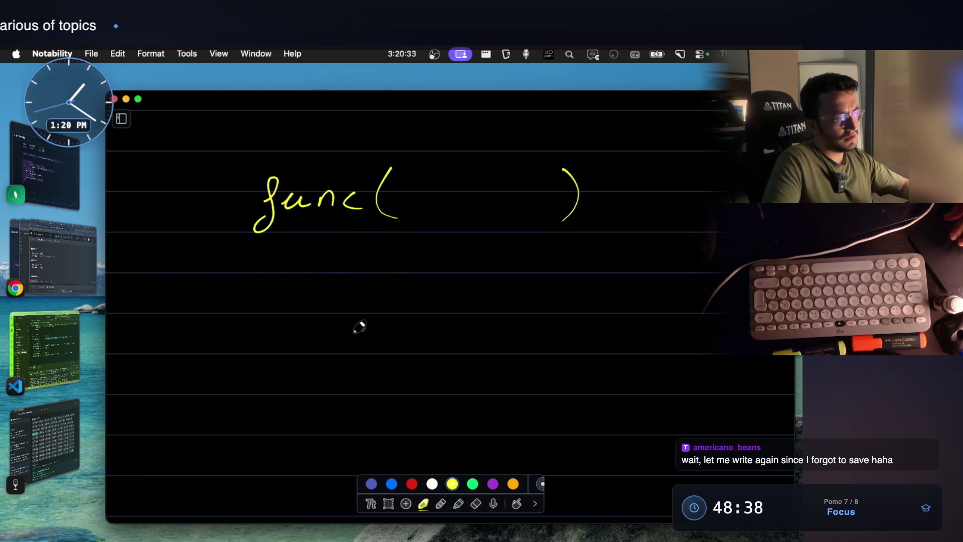
{"action": "mouse_move", "coordinate": [340, 321]}
{"action": "left_mouse_down"}
{"action": "mouse_move", "coordinate": [400, 323]}
{"action": "mouse_move", "coordinate": [444, 371]}
{"action": "left_mouse_up"}
{"action": "left_click_drag", "start_coordinate": [617, 310], "coordinate": [618, 369]}
Step: Rectangle-select the lower func( ) line, move it down and left, then return to the pen
{"action": "left_click", "coordinate": [453, 446]}
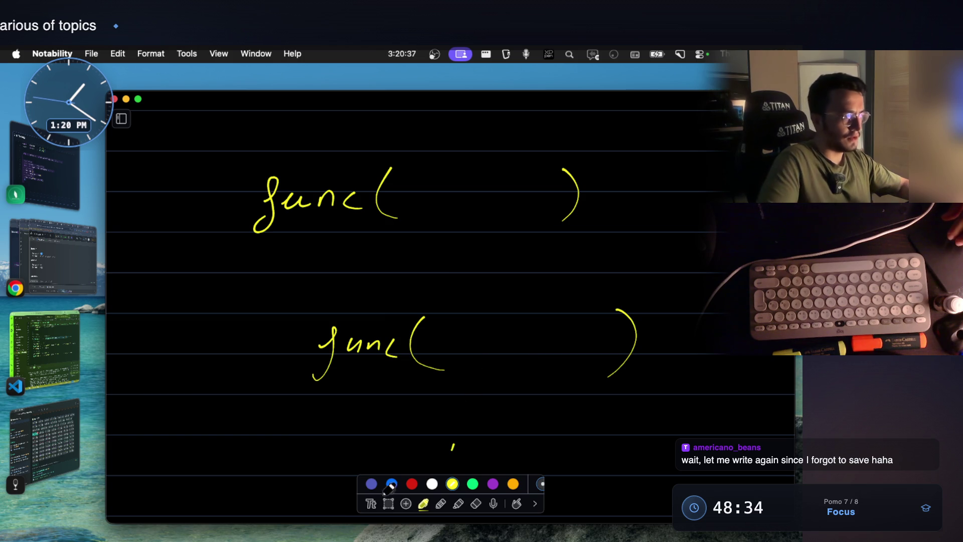
{"action": "left_click", "coordinate": [388, 503]}
{"action": "left_click_drag", "start_coordinate": [316, 285], "coordinate": [637, 412]}
{"action": "left_click_drag", "start_coordinate": [609, 362], "coordinate": [598, 404]}
{"action": "left_click", "coordinate": [682, 338]}
{"action": "left_click", "coordinate": [423, 504]}
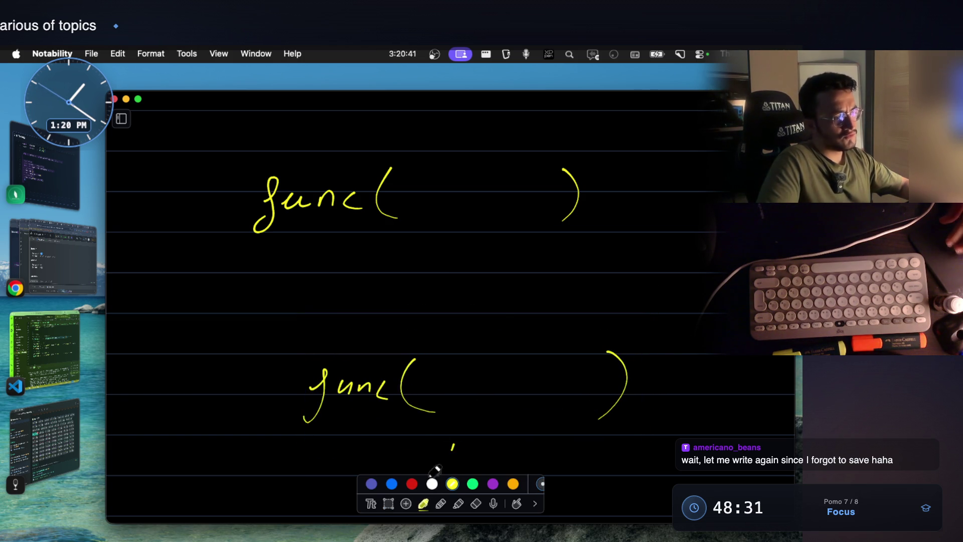
{"action": "scroll", "coordinate": [510, 298], "scroll_direction": "up", "scroll_amount": 15}
{"action": "scroll", "coordinate": [508, 304], "scroll_direction": "up", "scroll_amount": 10}
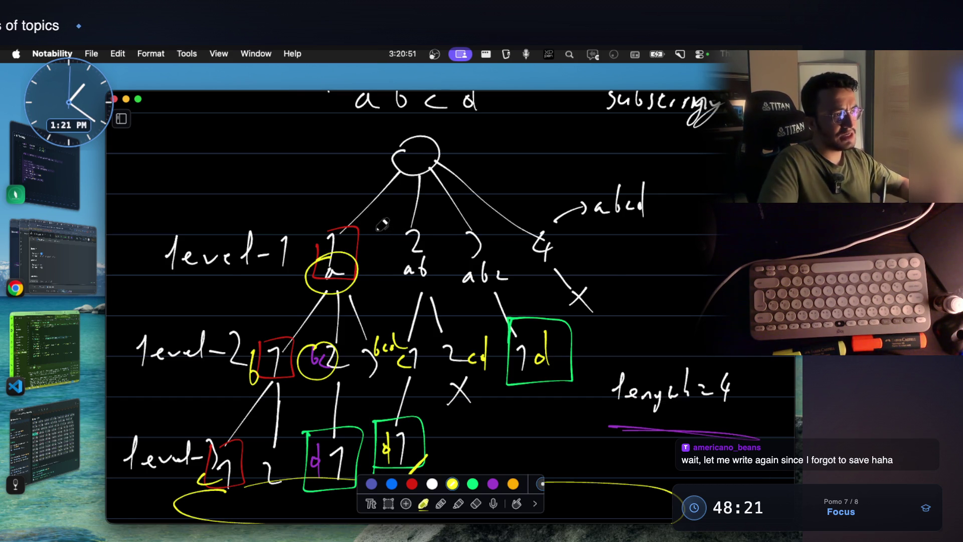
Step: Circle the 4 node with a yellow stroke, then draw a green ellipse around all level-2 nodes
{"action": "mouse_move", "coordinate": [545, 220]}
{"action": "left_mouse_down"}
{"action": "mouse_move", "coordinate": [534, 259]}
{"action": "mouse_move", "coordinate": [575, 232]}
{"action": "mouse_move", "coordinate": [538, 221]}
{"action": "left_mouse_up"}
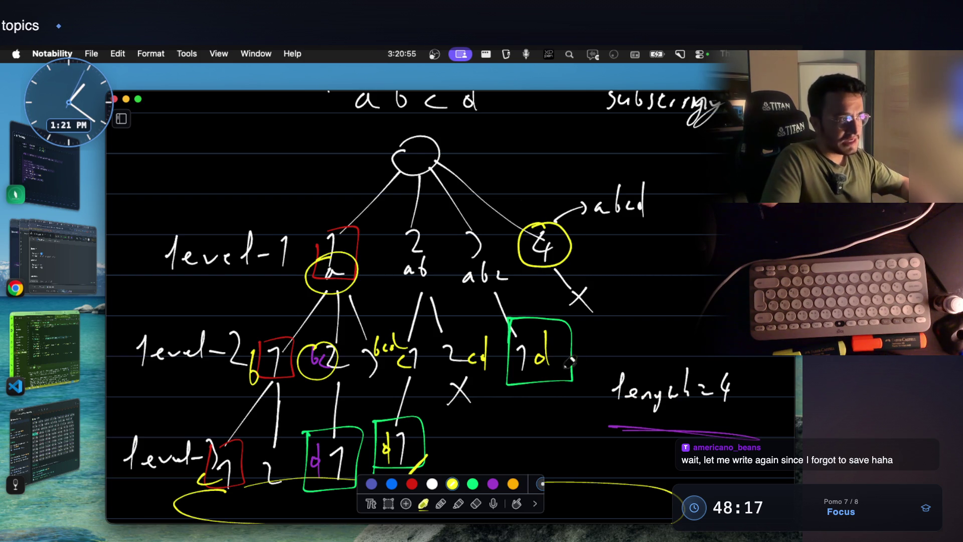
{"action": "left_click", "coordinate": [472, 484]}
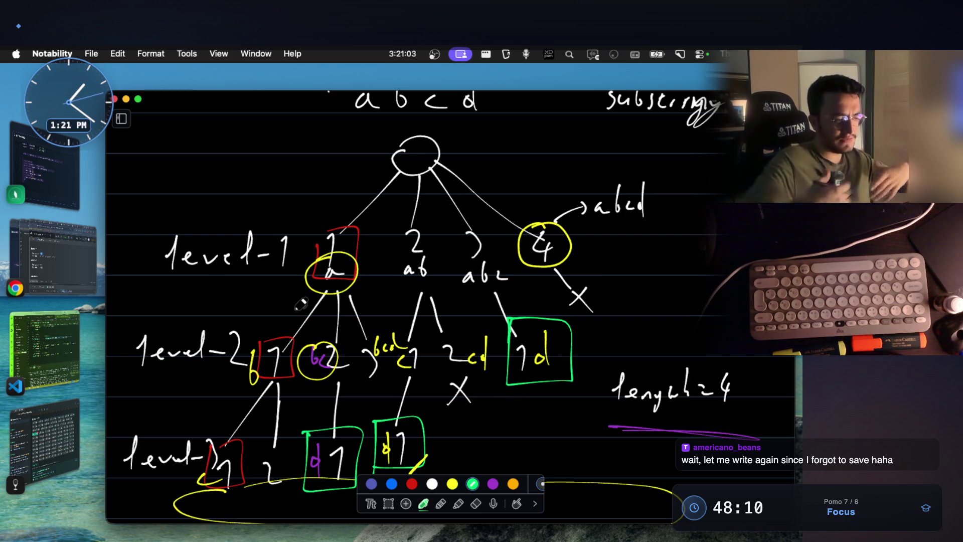
{"action": "mouse_move", "coordinate": [306, 329]}
{"action": "left_mouse_down"}
{"action": "mouse_move", "coordinate": [409, 371]}
{"action": "mouse_move", "coordinate": [296, 335]}
{"action": "left_mouse_up"}
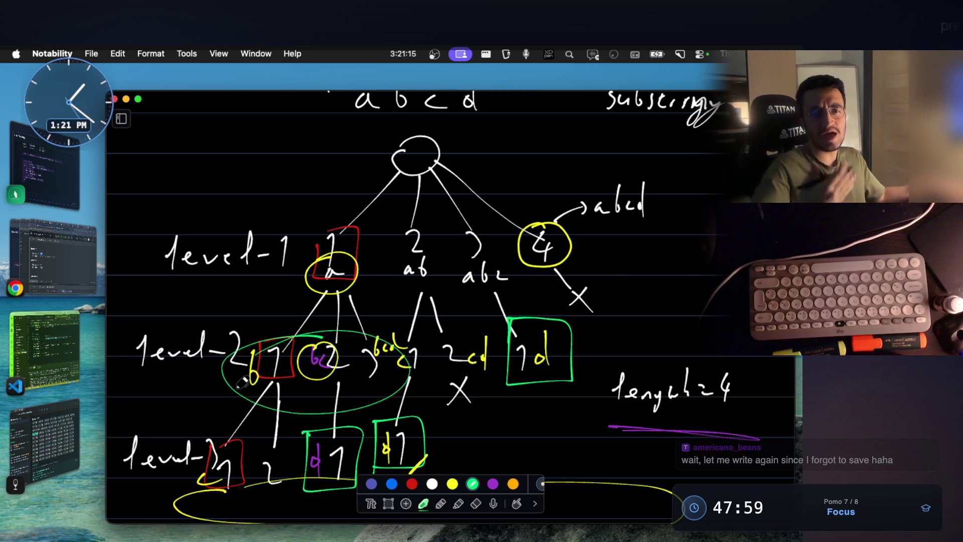
{"action": "scroll", "coordinate": [476, 299], "scroll_direction": "down", "scroll_amount": 15}
Step: Return to the yellow pen and complete the upper line as func(end)
{"action": "scroll", "coordinate": [477, 299], "scroll_direction": "down", "scroll_amount": 3}
{"action": "left_click", "coordinate": [452, 484]}
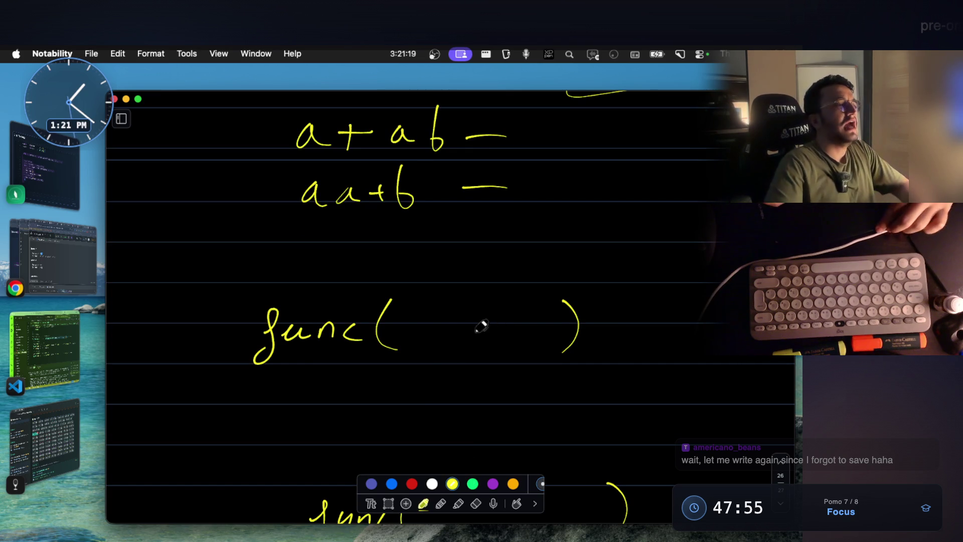
{"action": "left_click_drag", "start_coordinate": [415, 330], "coordinate": [468, 335]}
{"action": "scroll", "coordinate": [489, 301], "scroll_direction": "down", "scroll_amount": 4}
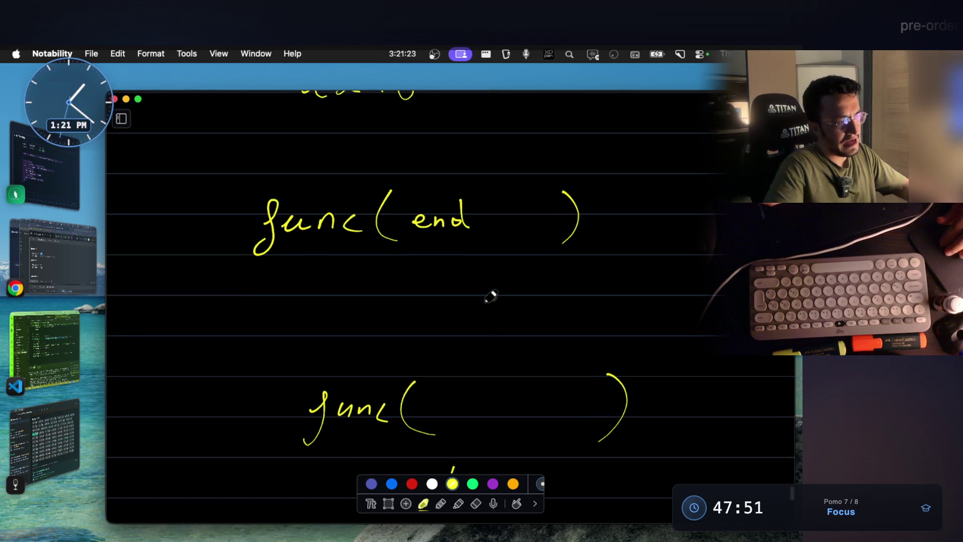
Step: Write for( 1 2 3 4 ) on the line below func(end)
{"action": "mouse_move", "coordinate": [265, 319]}
{"action": "left_mouse_down"}
{"action": "mouse_move", "coordinate": [281, 307]}
{"action": "mouse_move", "coordinate": [266, 352]}
{"action": "left_mouse_up"}
{"action": "mouse_move", "coordinate": [294, 310]}
{"action": "left_mouse_down"}
{"action": "mouse_move", "coordinate": [328, 307]}
{"action": "mouse_move", "coordinate": [354, 332]}
{"action": "left_mouse_up"}
{"action": "left_click_drag", "start_coordinate": [610, 283], "coordinate": [625, 331]}
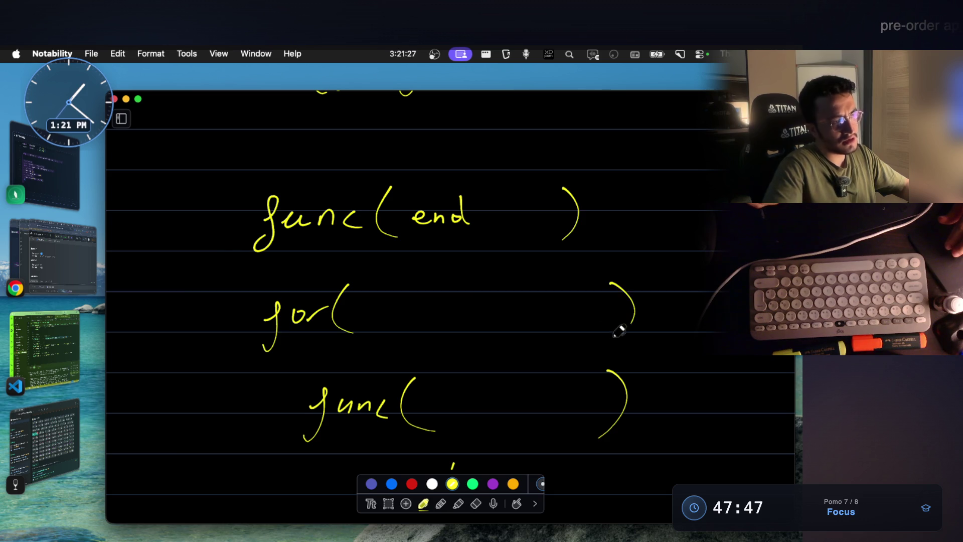
{"action": "left_click_drag", "start_coordinate": [383, 298], "coordinate": [389, 315]}
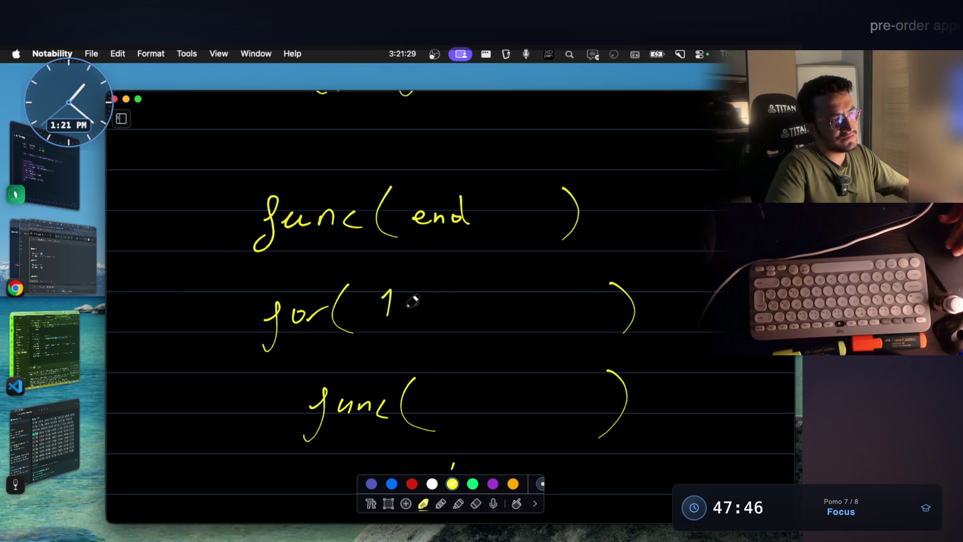
{"action": "left_click_drag", "start_coordinate": [430, 292], "coordinate": [444, 308]}
{"action": "left_click_drag", "start_coordinate": [502, 284], "coordinate": [500, 309]}
{"action": "left_click_drag", "start_coordinate": [553, 285], "coordinate": [568, 307]}
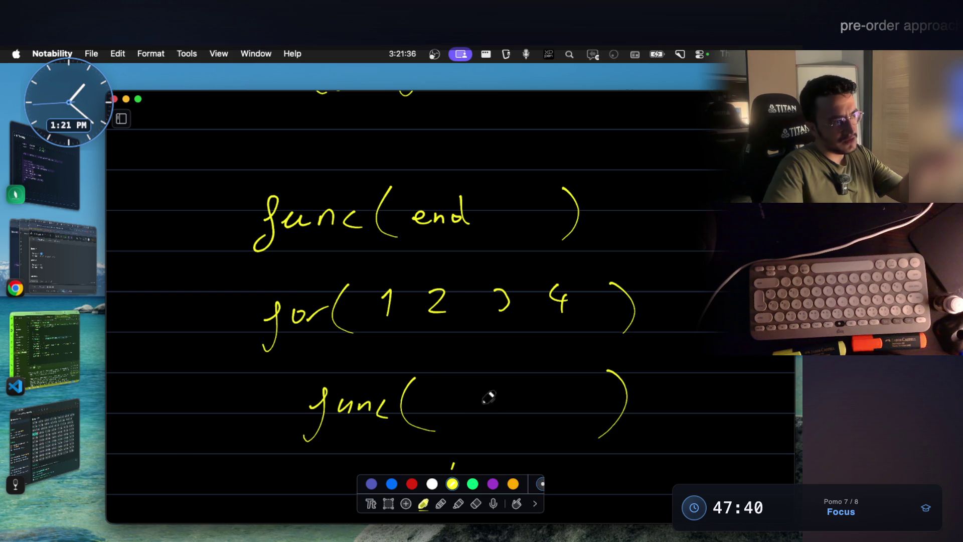
Step: Write func(end- ) on the lower line, erase the trailing 1, and circle 1 2
{"action": "left_click_drag", "start_coordinate": [442, 398], "coordinate": [461, 402]}
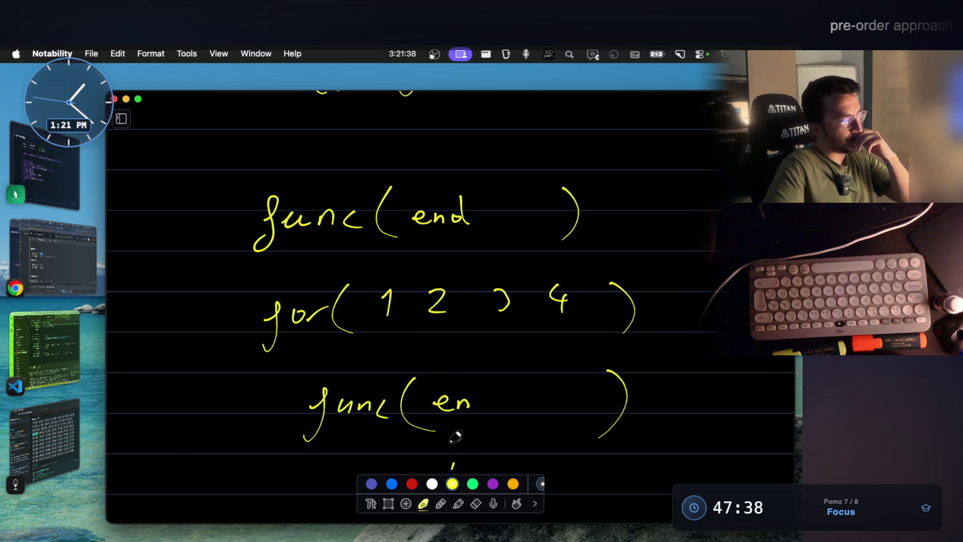
{"action": "left_click_drag", "start_coordinate": [494, 402], "coordinate": [518, 415]}
{"action": "scroll", "coordinate": [500, 327], "scroll_direction": "up", "scroll_amount": 1}
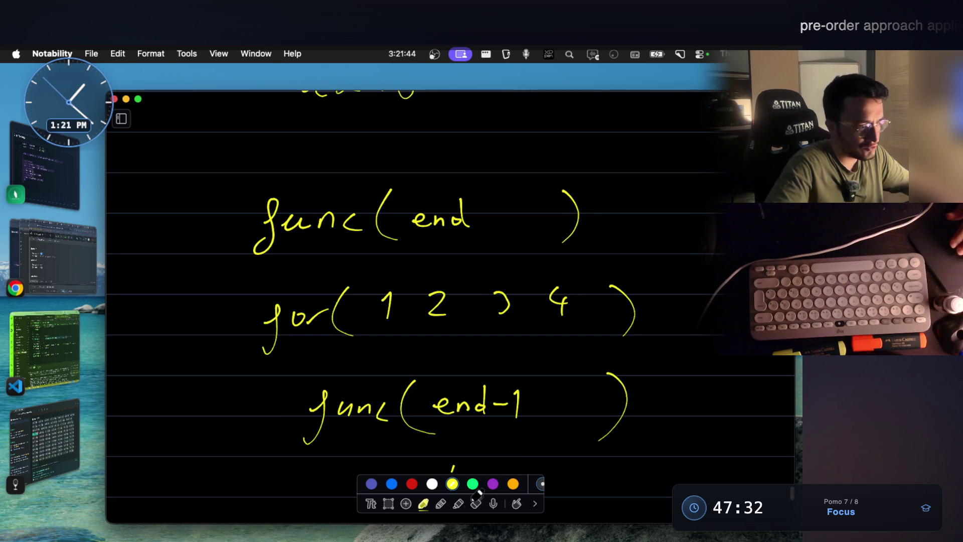
{"action": "left_click", "coordinate": [477, 501]}
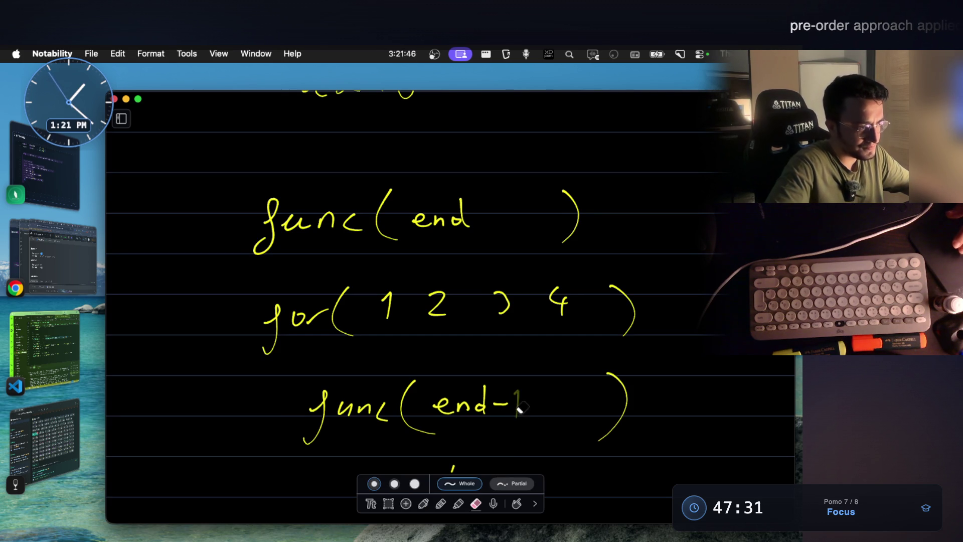
{"action": "left_click", "coordinate": [424, 502]}
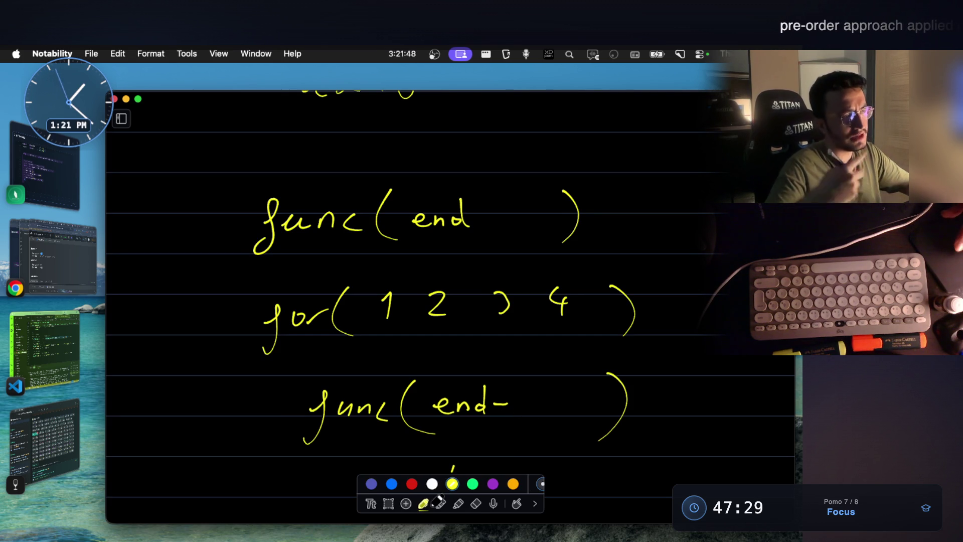
{"action": "left_click_drag", "start_coordinate": [421, 275], "coordinate": [437, 278]}
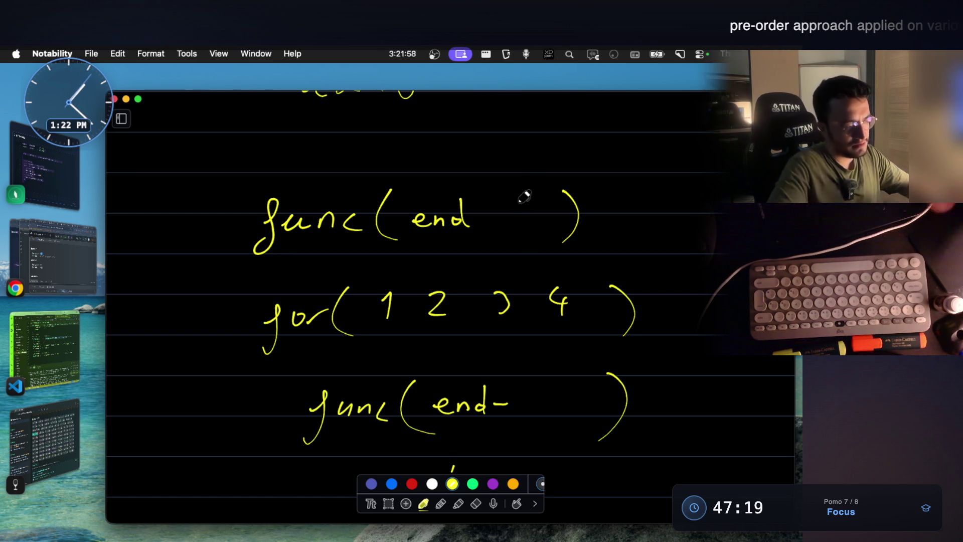
Step: Add ,temp after end so the header reads func(end, temp)
{"action": "scroll", "coordinate": [549, 382], "scroll_direction": "up", "scroll_amount": 2}
{"action": "scroll", "coordinate": [547, 402], "scroll_direction": "down", "scroll_amount": 3}
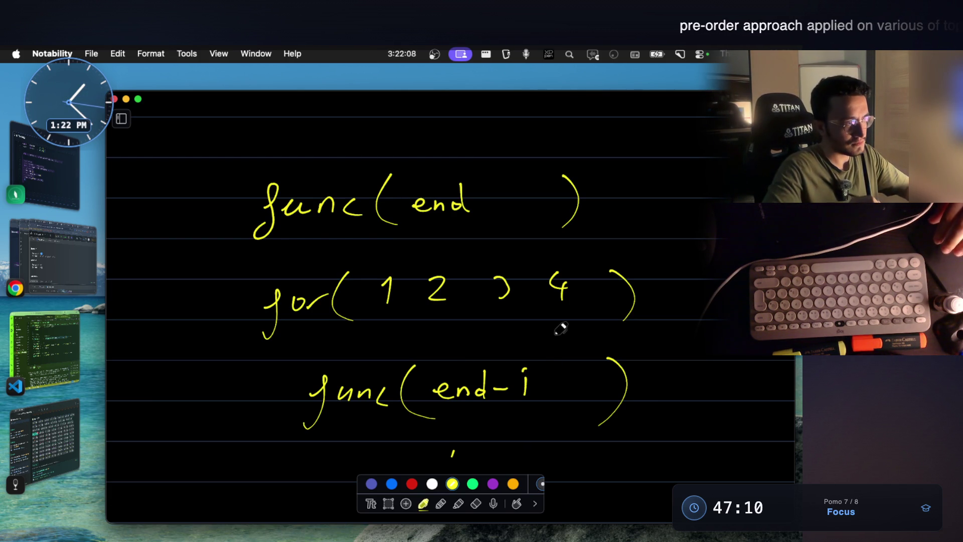
{"action": "scroll", "coordinate": [564, 326], "scroll_direction": "up", "scroll_amount": 4}
{"action": "left_click_drag", "start_coordinate": [484, 255], "coordinate": [482, 264]}
{"action": "left_click_drag", "start_coordinate": [497, 248], "coordinate": [558, 243]}
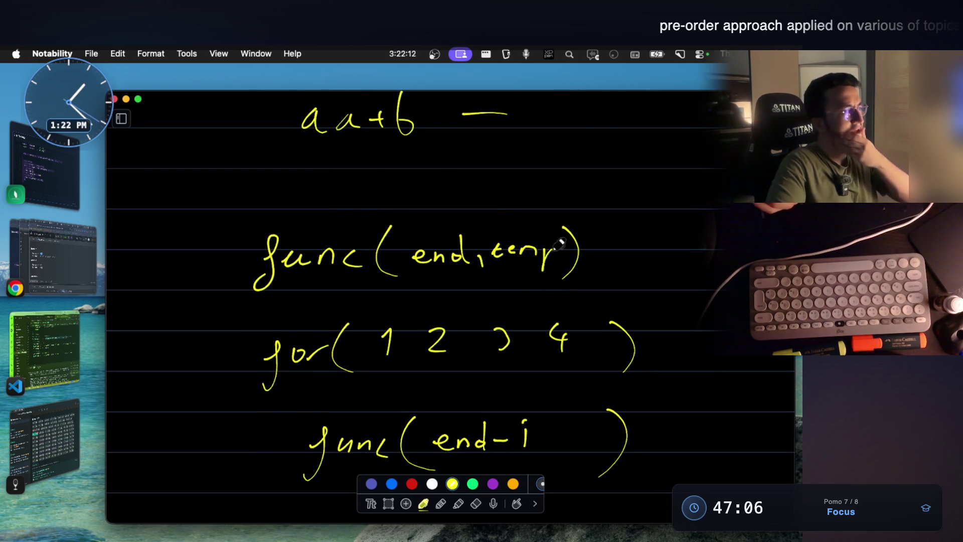
Step: Ring the 1 in the for loop with the yellow pen
{"action": "scroll", "coordinate": [542, 255], "scroll_direction": "up", "scroll_amount": 2}
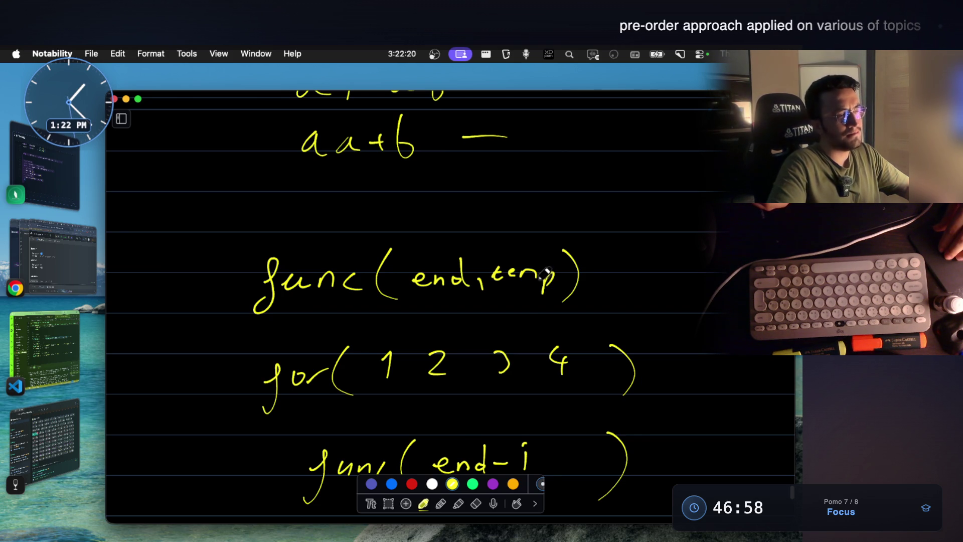
{"action": "scroll", "coordinate": [326, 347], "scroll_direction": "down", "scroll_amount": 5}
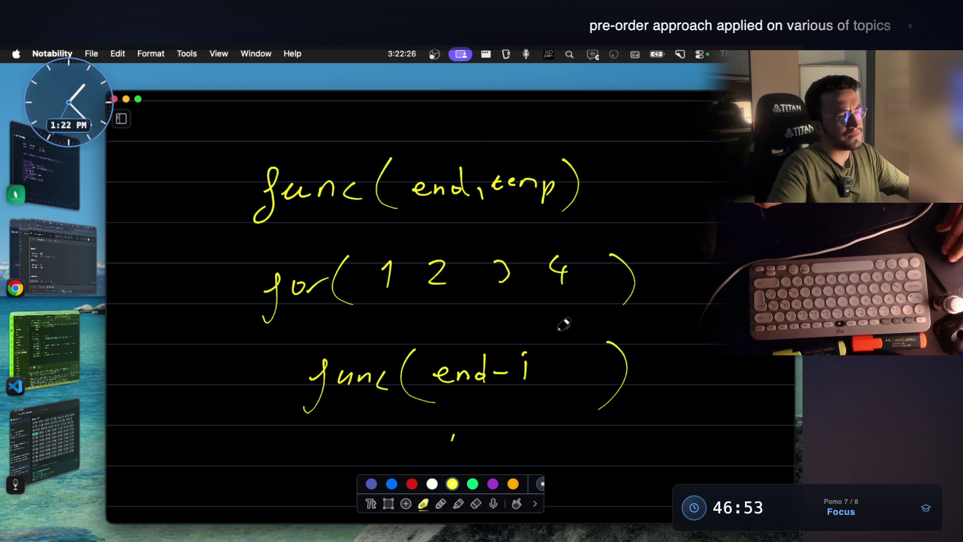
{"action": "mouse_move", "coordinate": [390, 250]}
{"action": "left_mouse_down"}
{"action": "mouse_move", "coordinate": [458, 241]}
{"action": "mouse_move", "coordinate": [483, 264]}
{"action": "mouse_move", "coordinate": [512, 255]}
{"action": "left_mouse_up"}
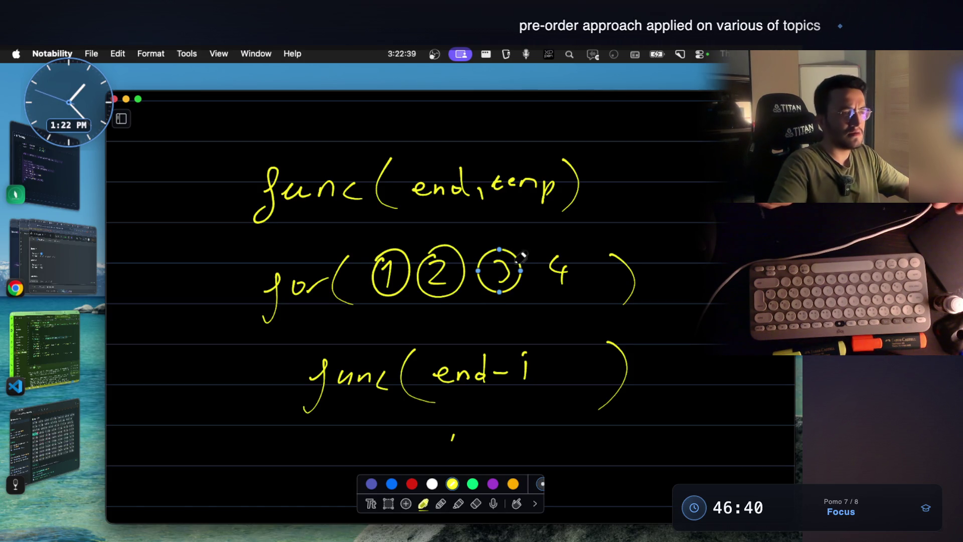
Step: Undo the loop-value marks with Cmd+Z and start writing substring( under the for loop
{"action": "left_click_drag", "start_coordinate": [544, 296], "coordinate": [578, 290]}
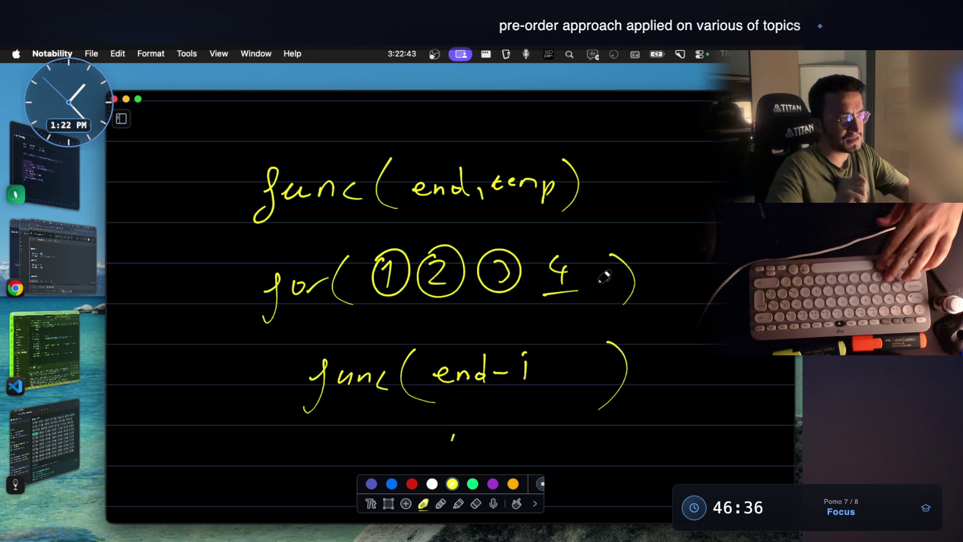
{"action": "key", "text": "cmd+z"}
{"action": "key", "text": "cmd+z"}
{"action": "key", "text": "cmd+z"}
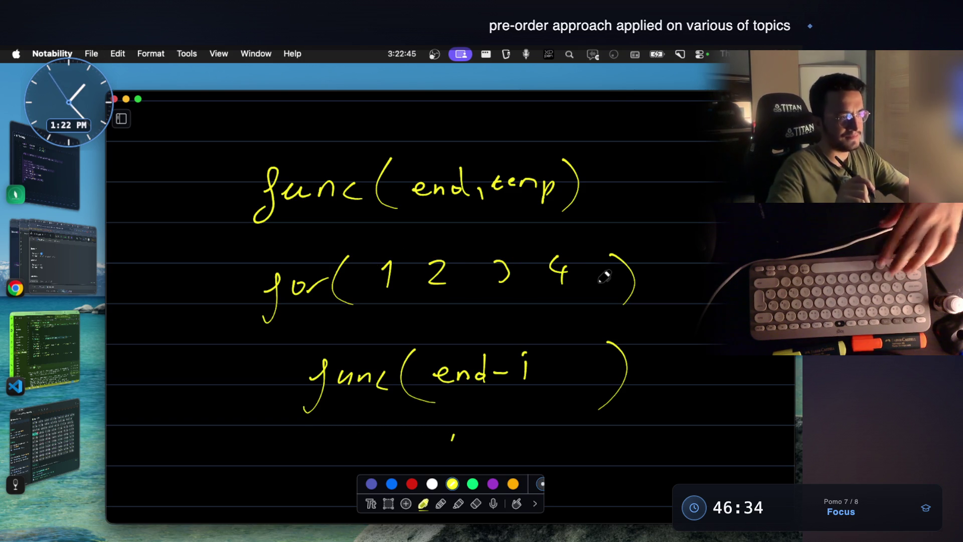
{"action": "mouse_move", "coordinate": [420, 314]}
{"action": "left_mouse_down"}
{"action": "mouse_move", "coordinate": [412, 332]}
{"action": "mouse_move", "coordinate": [442, 326]}
{"action": "left_mouse_up"}
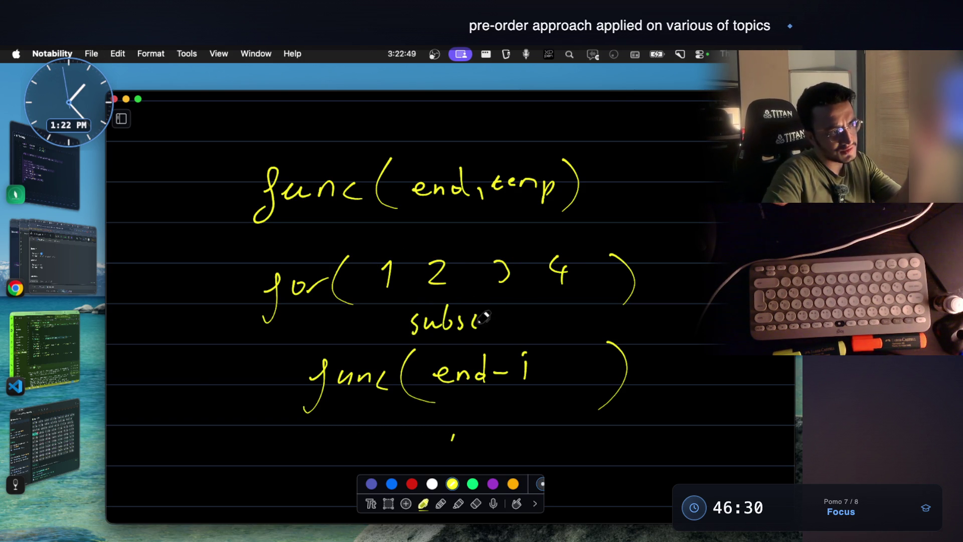
{"action": "left_click_drag", "start_coordinate": [522, 313], "coordinate": [530, 340]}
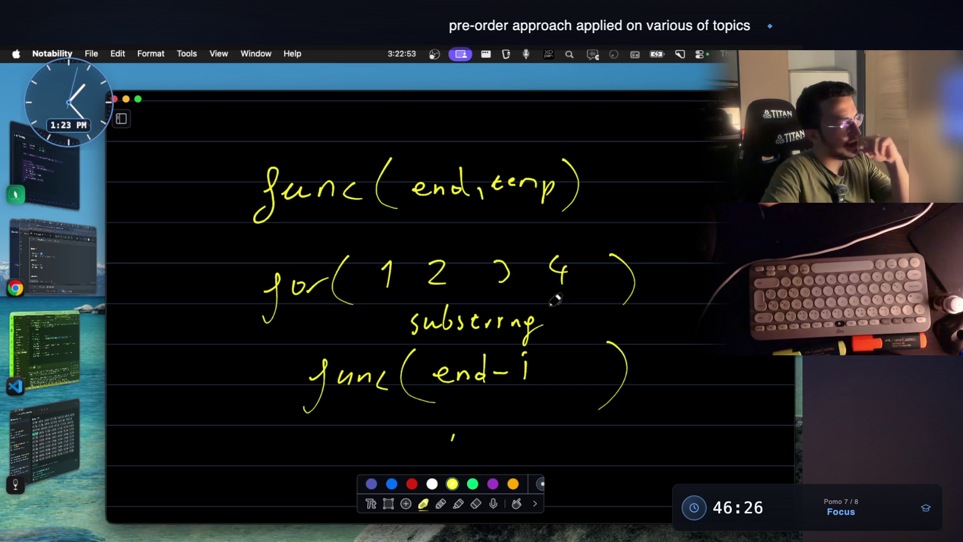
{"action": "left_click_drag", "start_coordinate": [556, 313], "coordinate": [558, 329]}
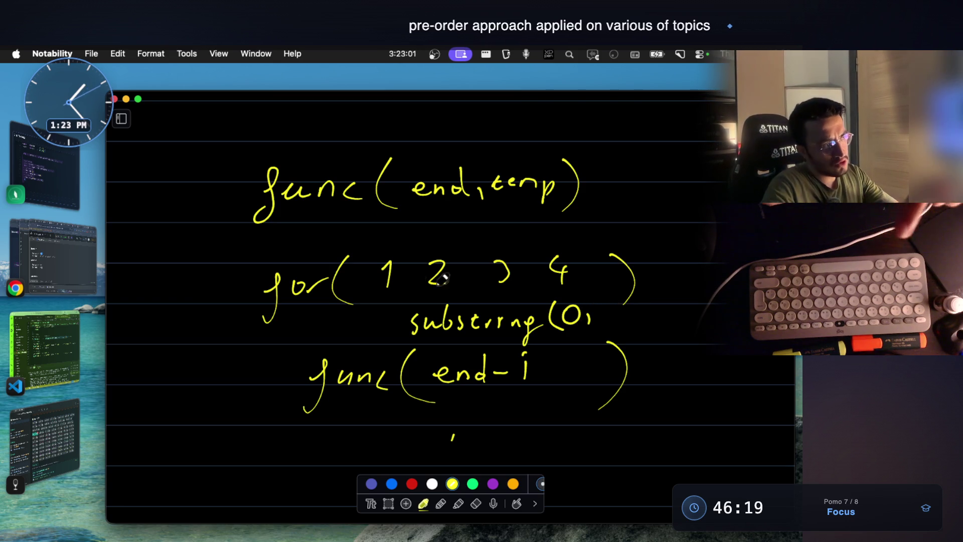
Step: Underline the 1 in the loop and finish writing substring(0,i)
{"action": "left_click_drag", "start_coordinate": [379, 297], "coordinate": [403, 296]}
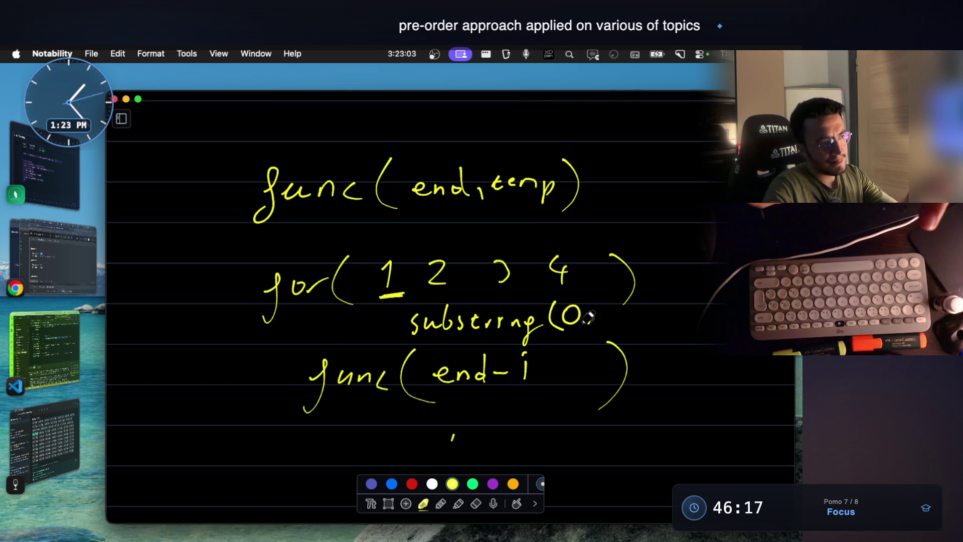
{"action": "left_click", "coordinate": [601, 303]}
{"action": "mouse_move", "coordinate": [600, 310]}
{"action": "left_mouse_down"}
{"action": "mouse_move", "coordinate": [600, 323]}
{"action": "mouse_move", "coordinate": [615, 323]}
{"action": "left_mouse_up"}
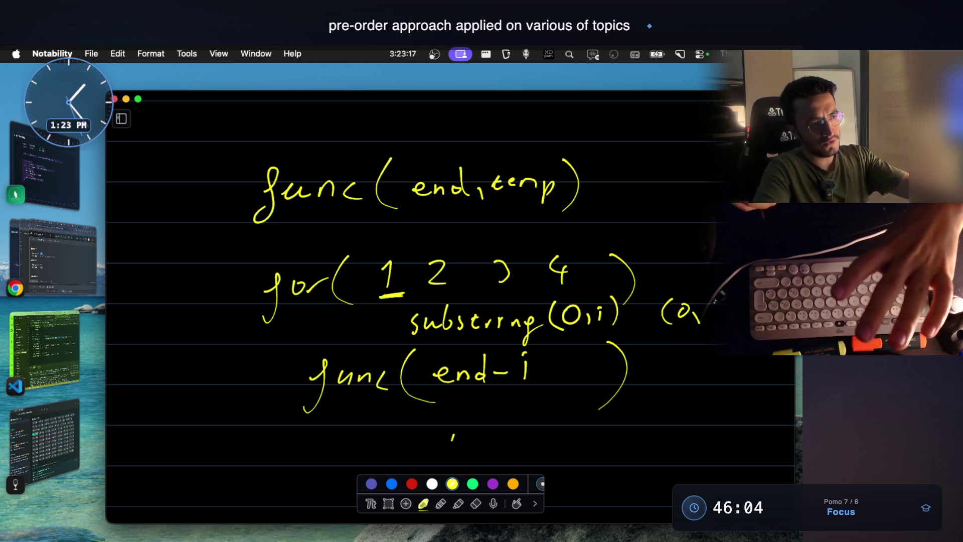
Step: Add a bracketed range and abcd indexed 0 1 2 on the right, plus an arrow before func(end-i)
{"action": "left_click_drag", "start_coordinate": [694, 290], "coordinate": [653, 254]}
{"action": "mouse_move", "coordinate": [692, 227]}
{"action": "left_mouse_down"}
{"action": "mouse_move", "coordinate": [718, 245]}
{"action": "mouse_move", "coordinate": [668, 248]}
{"action": "left_mouse_up"}
{"action": "mouse_move", "coordinate": [652, 190]}
{"action": "left_mouse_down"}
{"action": "mouse_move", "coordinate": [655, 201]}
{"action": "mouse_move", "coordinate": [676, 190]}
{"action": "mouse_move", "coordinate": [684, 199]}
{"action": "left_mouse_up"}
{"action": "left_click_drag", "start_coordinate": [700, 190], "coordinate": [704, 185]}
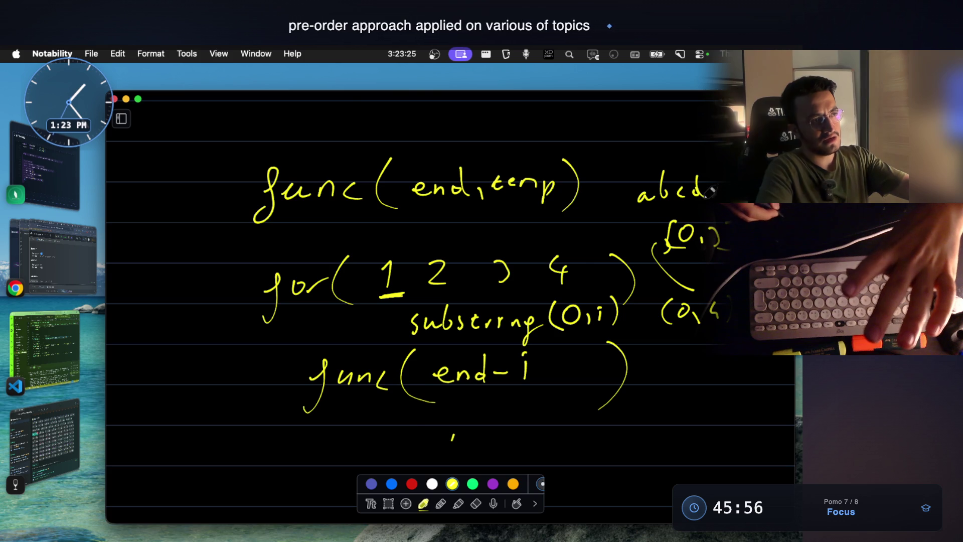
{"action": "left_click_drag", "start_coordinate": [643, 170], "coordinate": [696, 173]}
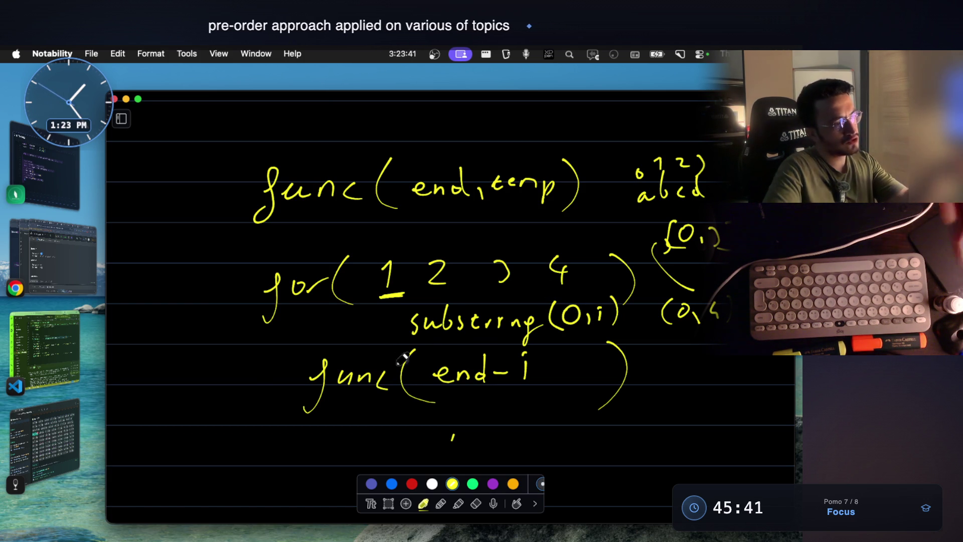
{"action": "mouse_move", "coordinate": [219, 388]}
{"action": "left_mouse_down"}
{"action": "mouse_move", "coordinate": [250, 387]}
{"action": "mouse_move", "coordinate": [255, 398]}
{"action": "left_mouse_up"}
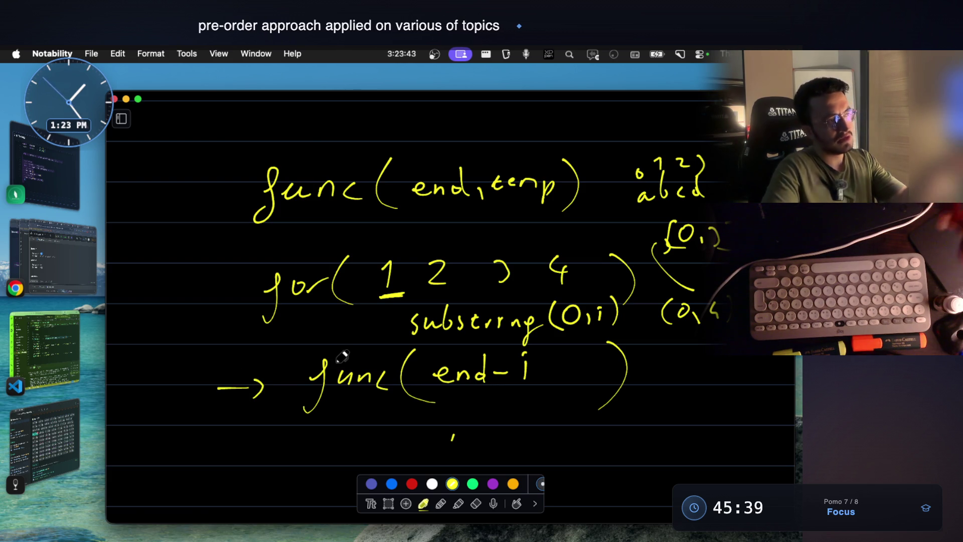
{"action": "scroll", "coordinate": [455, 268], "scroll_direction": "up", "scroll_amount": 15}
Step: Circle the level-1 a and ab nodes in the partition tree
{"action": "scroll", "coordinate": [455, 268], "scroll_direction": "up", "scroll_amount": 5}
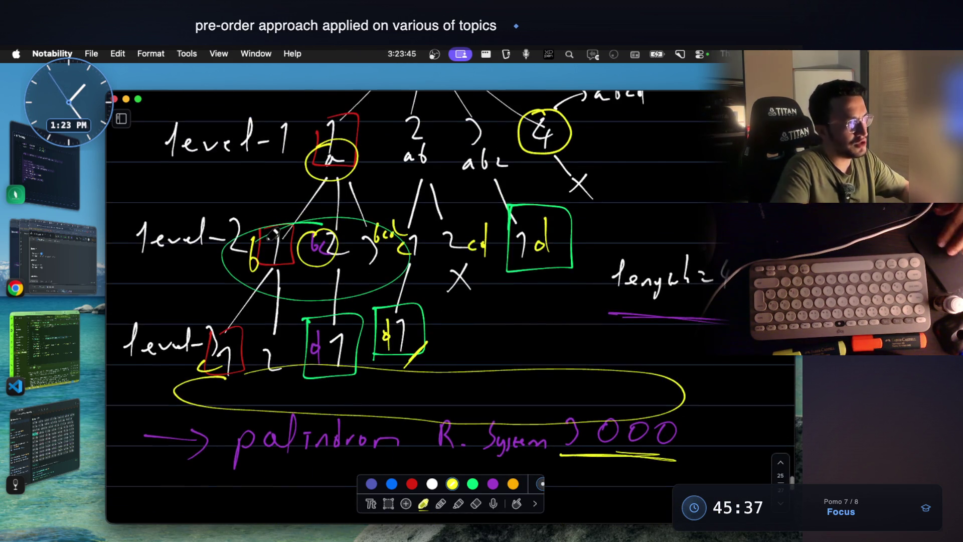
{"action": "scroll", "coordinate": [274, 232], "scroll_direction": "up", "scroll_amount": 2}
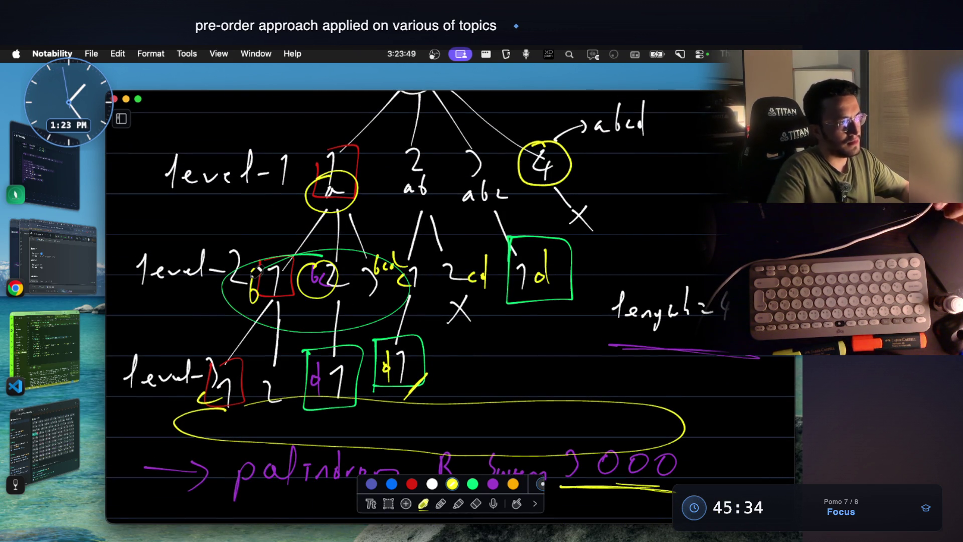
{"action": "mouse_move", "coordinate": [304, 206]}
{"action": "left_mouse_down"}
{"action": "mouse_move", "coordinate": [351, 171]}
{"action": "mouse_move", "coordinate": [331, 198]}
{"action": "left_mouse_up"}
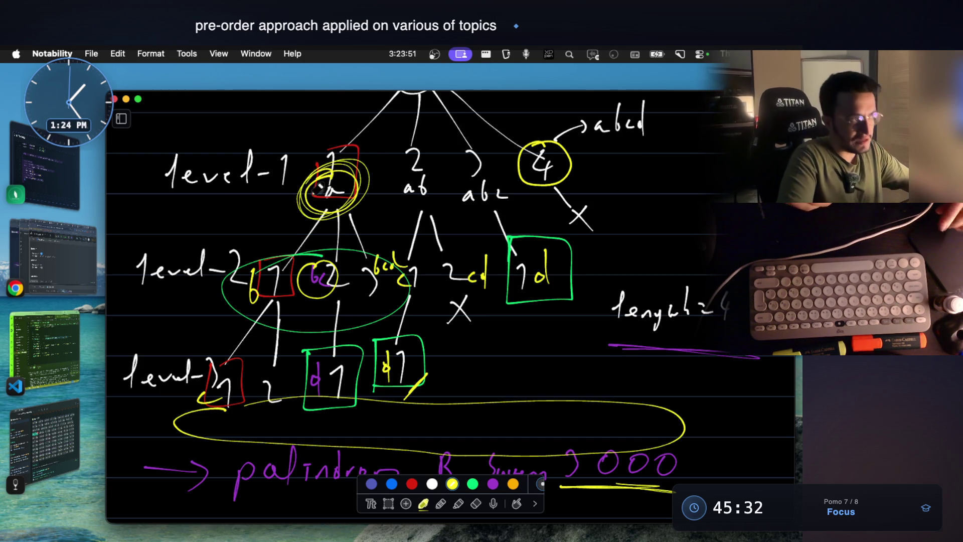
{"action": "mouse_move", "coordinate": [400, 176]}
{"action": "left_mouse_down"}
{"action": "mouse_move", "coordinate": [442, 188]}
{"action": "mouse_move", "coordinate": [388, 167]}
{"action": "left_mouse_up"}
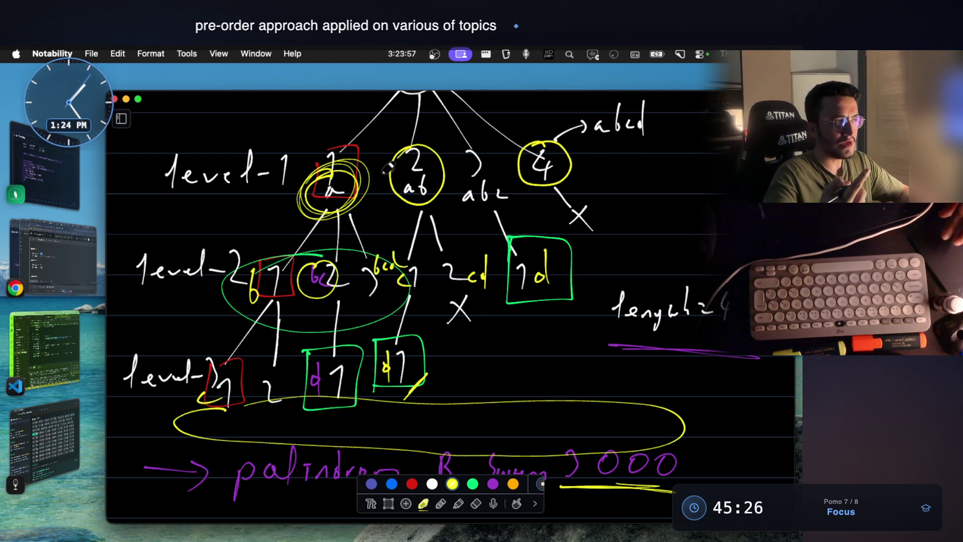
Step: Underline the word palindrom and circle 3000 in the notes
{"action": "scroll", "coordinate": [388, 168], "scroll_direction": "down", "scroll_amount": 2}
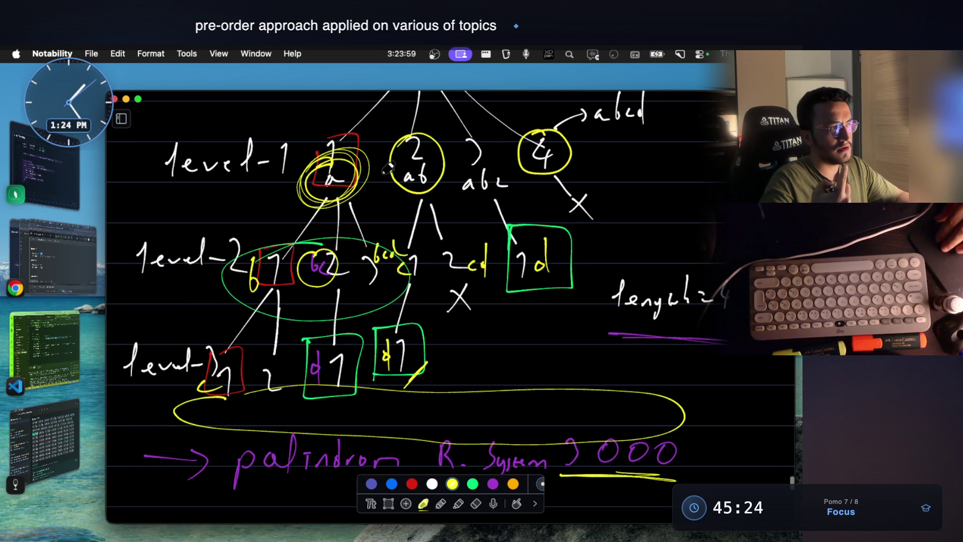
{"action": "scroll", "coordinate": [388, 168], "scroll_direction": "down", "scroll_amount": 15}
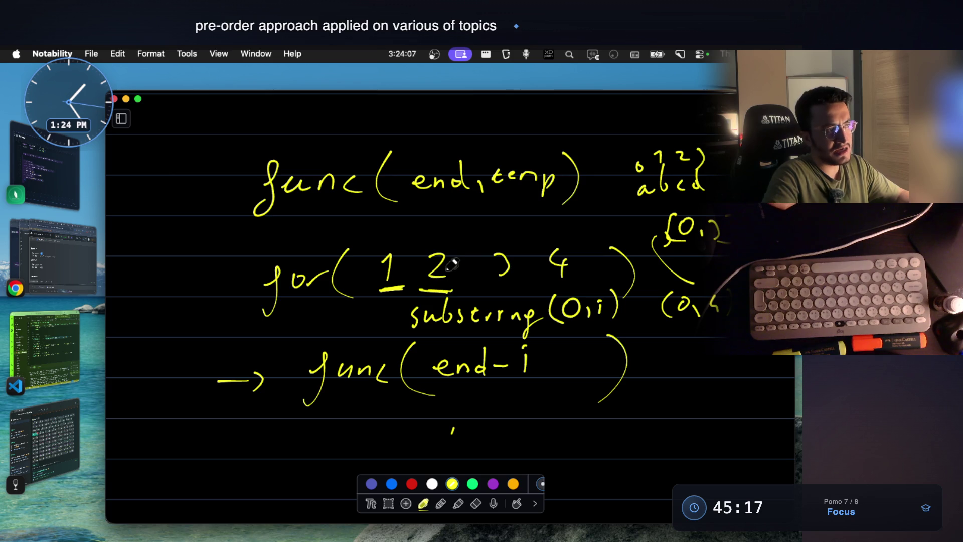
{"action": "scroll", "coordinate": [476, 352], "scroll_direction": "up", "scroll_amount": 15}
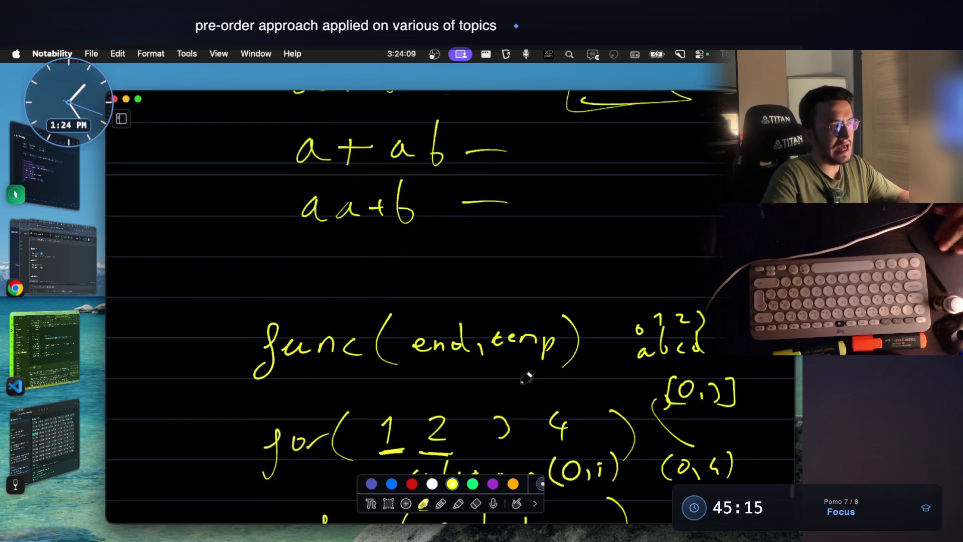
{"action": "scroll", "coordinate": [468, 200], "scroll_direction": "up", "scroll_amount": 2}
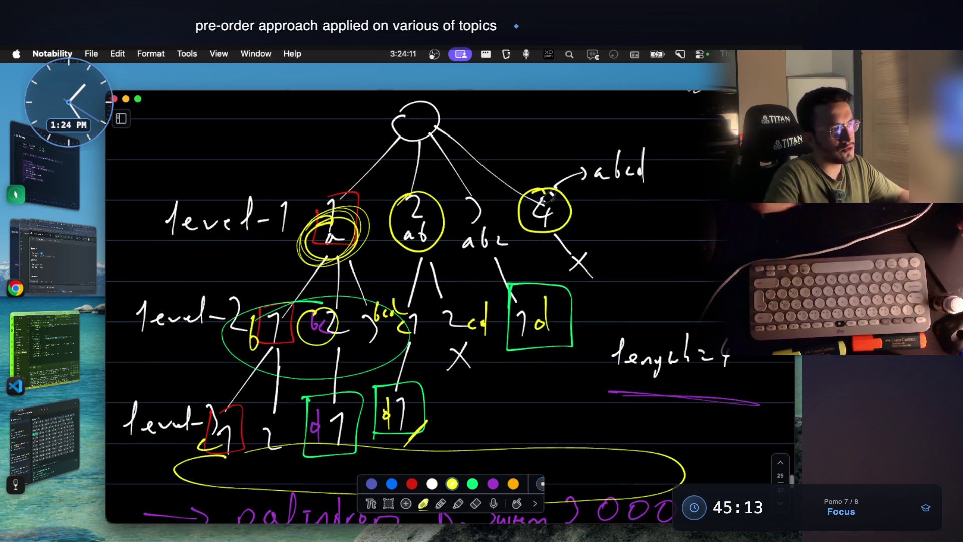
{"action": "scroll", "coordinate": [548, 198], "scroll_direction": "down", "scroll_amount": 15}
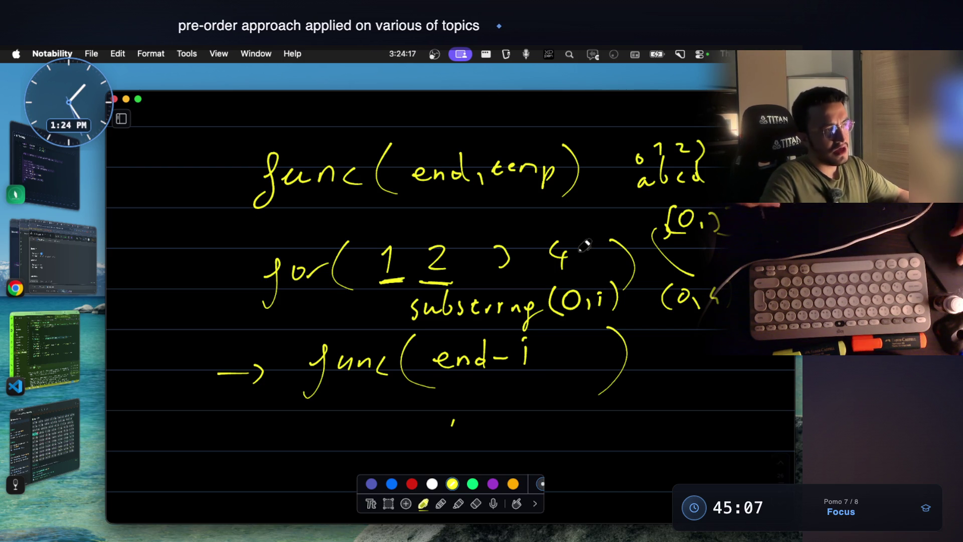
{"action": "scroll", "coordinate": [600, 274], "scroll_direction": "up", "scroll_amount": 8}
{"action": "scroll", "coordinate": [585, 246], "scroll_direction": "up", "scroll_amount": 15}
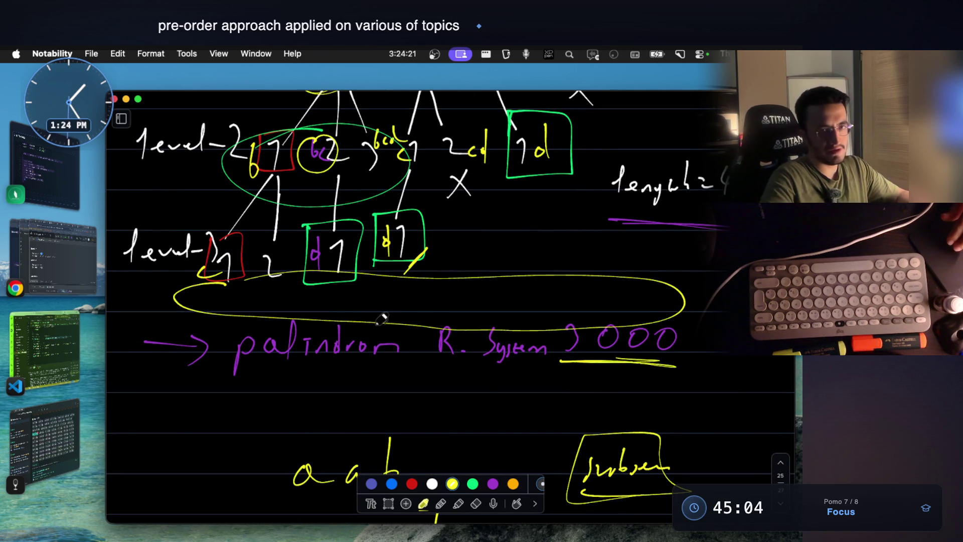
{"action": "mouse_move", "coordinate": [223, 365]}
{"action": "left_mouse_down"}
{"action": "mouse_move", "coordinate": [300, 383]}
{"action": "mouse_move", "coordinate": [374, 382]}
{"action": "left_mouse_up"}
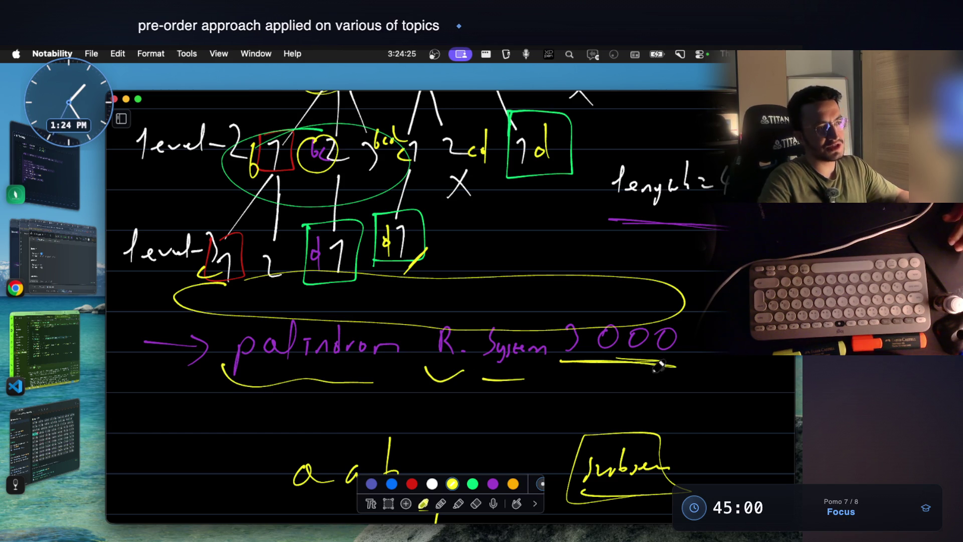
{"action": "left_click_drag", "start_coordinate": [627, 304], "coordinate": [603, 315]}
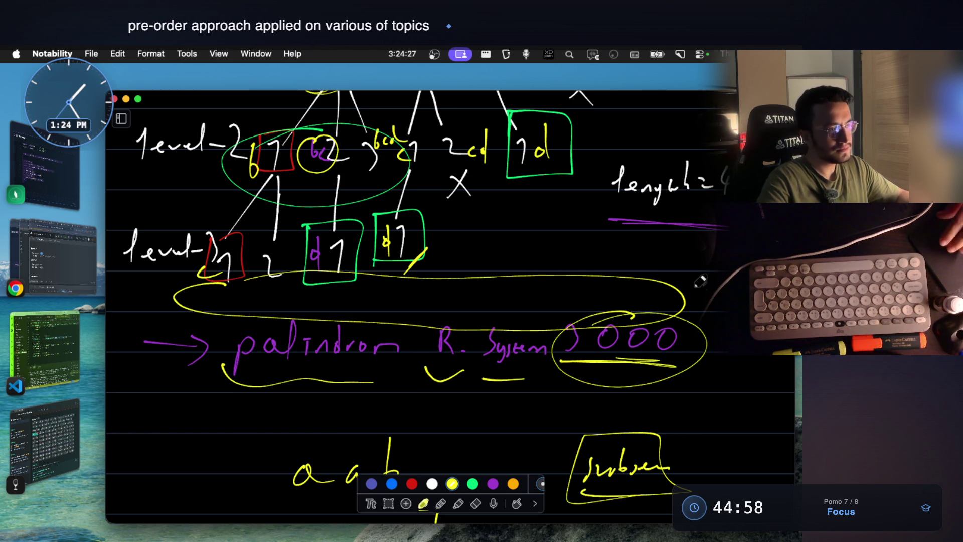
{"action": "scroll", "coordinate": [516, 345], "scroll_direction": "down", "scroll_amount": 5}
{"action": "scroll", "coordinate": [516, 345], "scroll_direction": "down", "scroll_amount": 15}
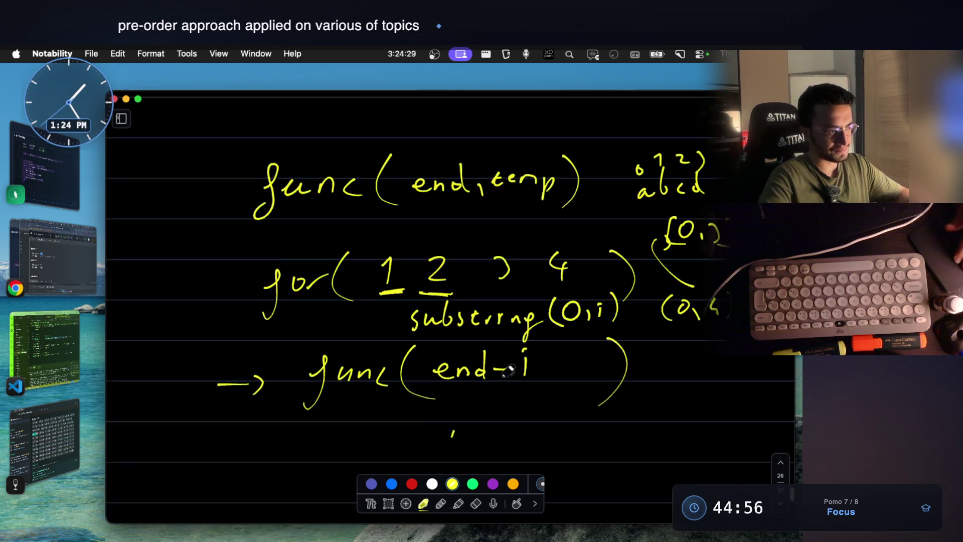
Step: Write isPalindrom( ); below the recursive call and mark it with an arrow
{"action": "scroll", "coordinate": [481, 360], "scroll_direction": "down", "scroll_amount": 3}
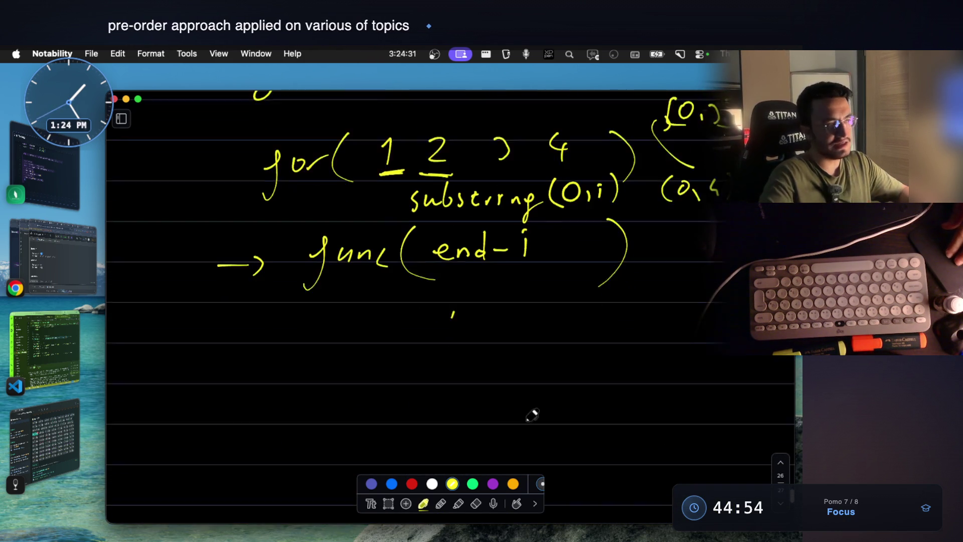
{"action": "mouse_move", "coordinate": [362, 363]}
{"action": "left_mouse_down"}
{"action": "mouse_move", "coordinate": [404, 332]}
{"action": "mouse_move", "coordinate": [415, 345]}
{"action": "left_mouse_up"}
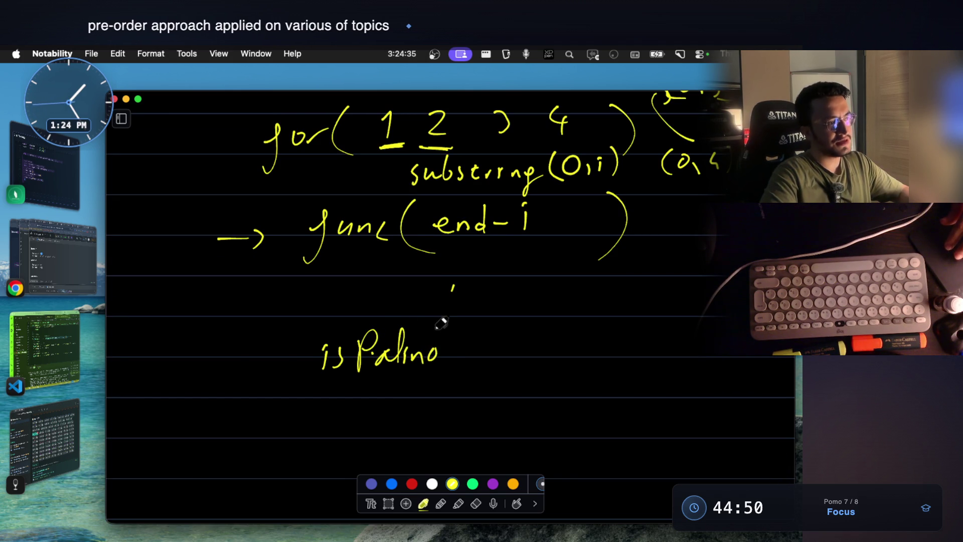
{"action": "mouse_move", "coordinate": [469, 356]}
{"action": "left_mouse_down"}
{"action": "mouse_move", "coordinate": [487, 348]}
{"action": "mouse_move", "coordinate": [537, 367]}
{"action": "left_mouse_up"}
{"action": "left_click_drag", "start_coordinate": [562, 328], "coordinate": [561, 374]}
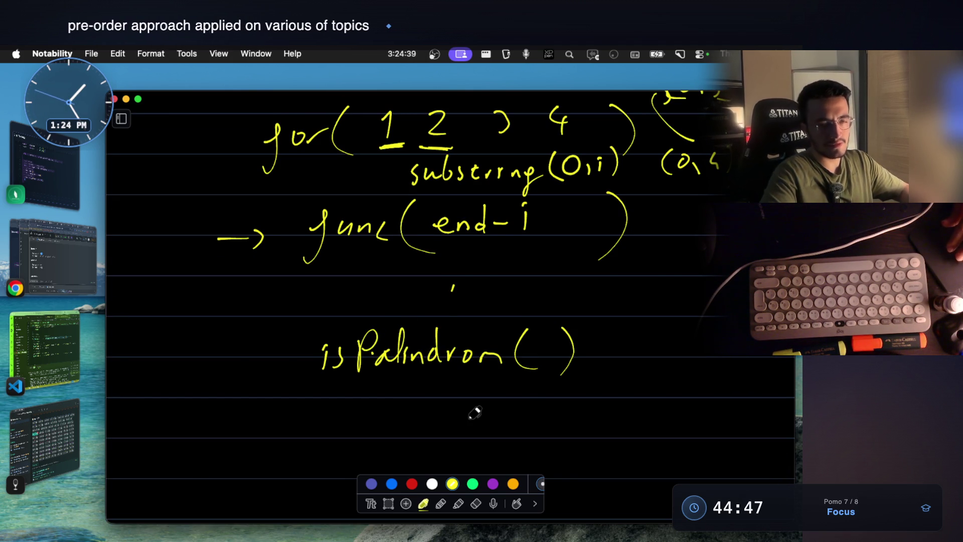
{"action": "scroll", "coordinate": [577, 336], "scroll_direction": "up", "scroll_amount": 1}
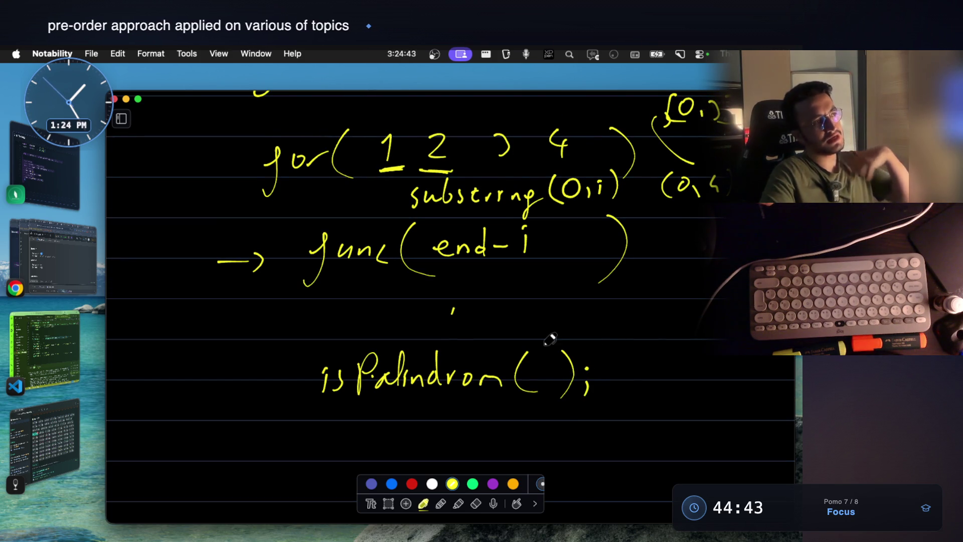
{"action": "scroll", "coordinate": [550, 340], "scroll_direction": "up", "scroll_amount": 3}
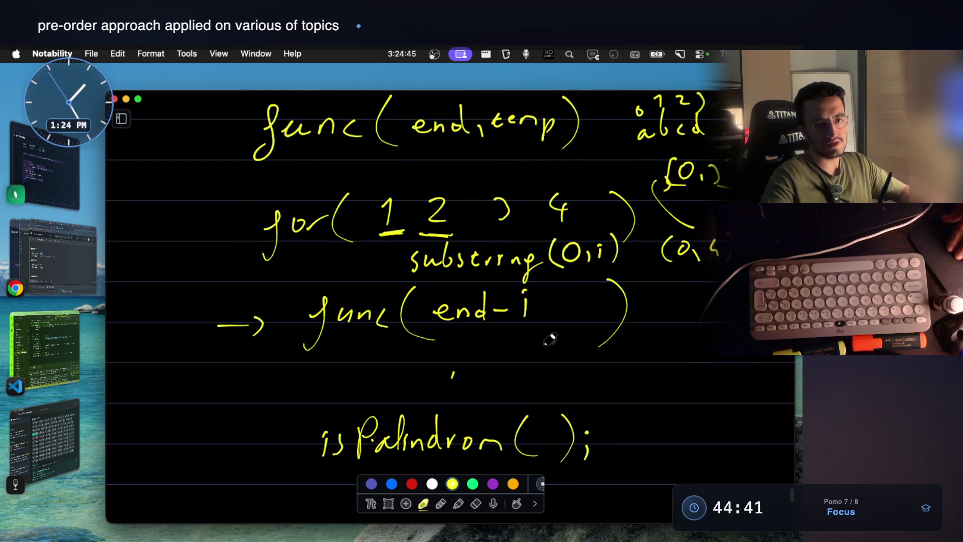
{"action": "scroll", "coordinate": [508, 311], "scroll_direction": "down", "scroll_amount": 3}
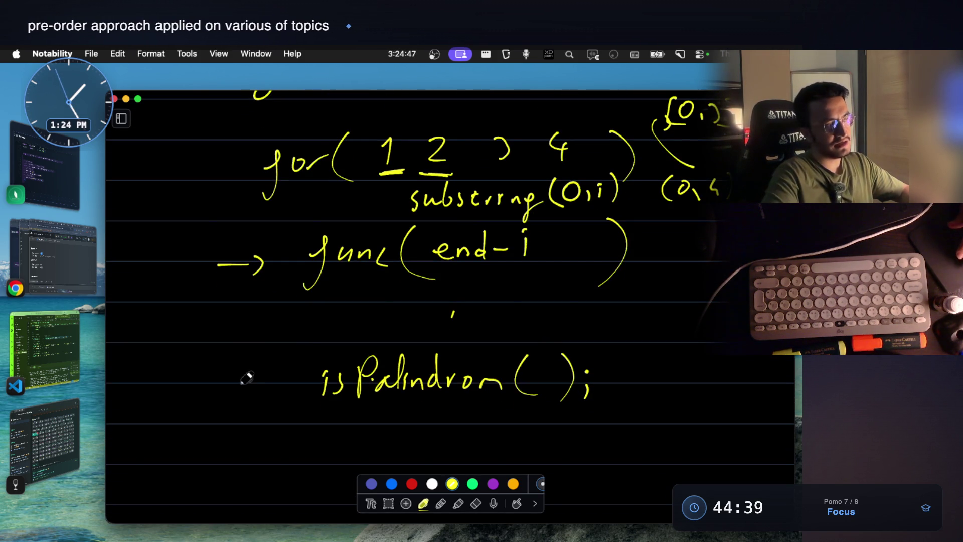
{"action": "left_click_drag", "start_coordinate": [279, 393], "coordinate": [271, 401]}
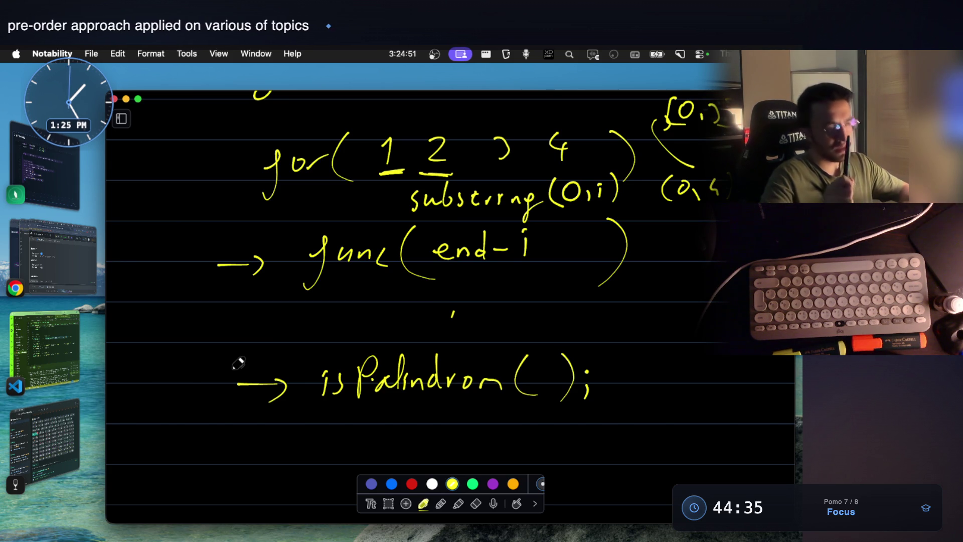
Step: Capture the handwritten pseudocode region as a screenshot with Cmd+Shift+4
{"action": "scroll", "coordinate": [239, 363], "scroll_direction": "up", "scroll_amount": 7}
{"action": "scroll", "coordinate": [238, 363], "scroll_direction": "up", "scroll_amount": 5}
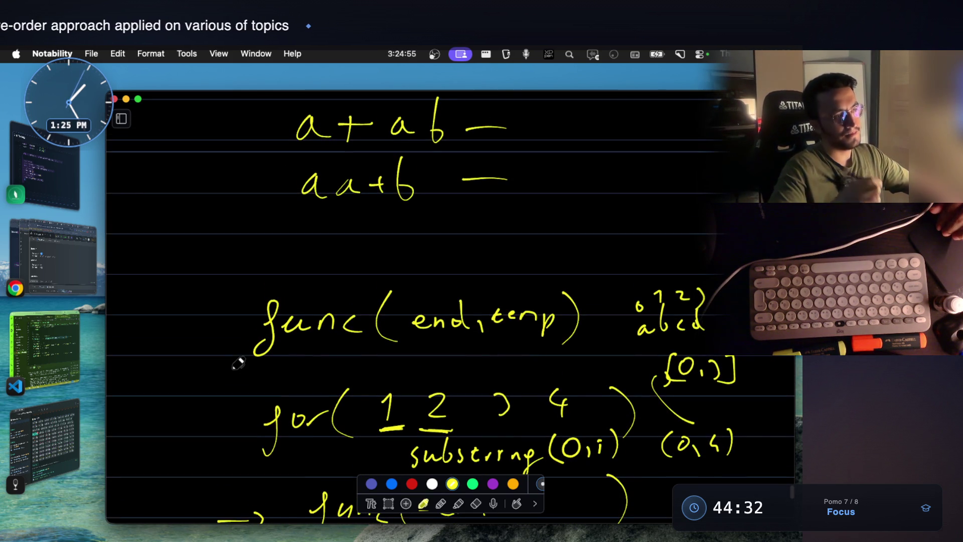
{"action": "scroll", "coordinate": [239, 363], "scroll_direction": "down", "scroll_amount": 8}
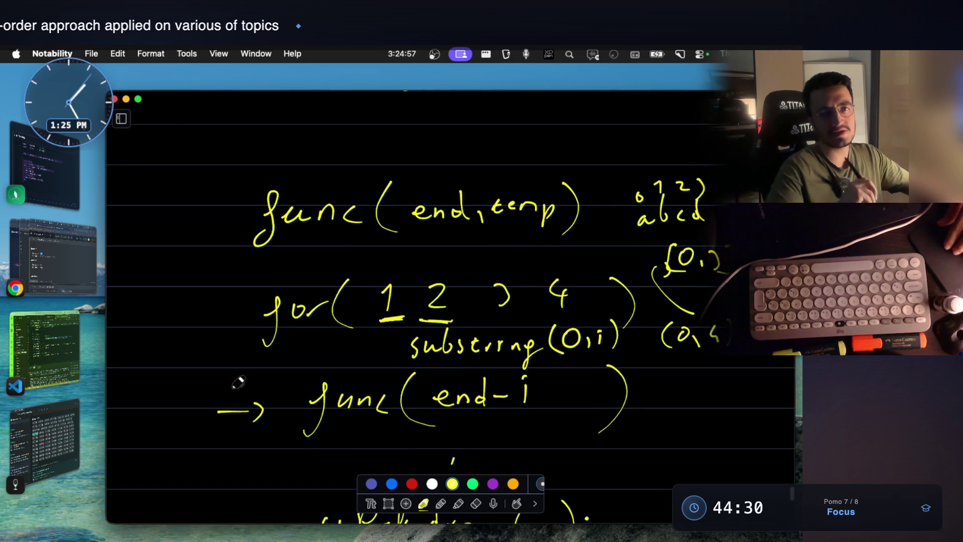
{"action": "scroll", "coordinate": [238, 382], "scroll_direction": "down", "scroll_amount": 5}
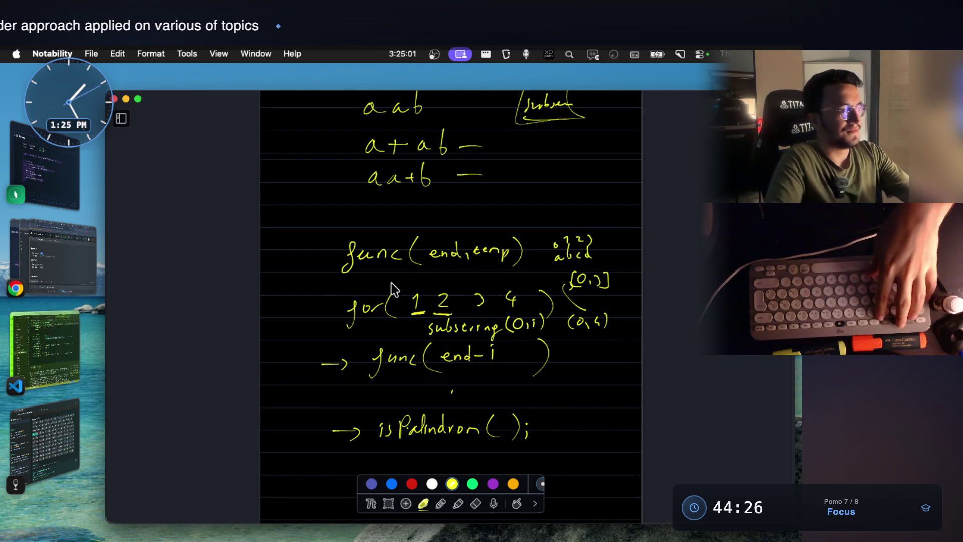
{"action": "key", "text": "super+shift+4"}
{"action": "mouse_move", "coordinate": [295, 193]}
{"action": "left_mouse_down"}
{"action": "mouse_move", "coordinate": [600, 413]}
{"action": "mouse_move", "coordinate": [646, 459]}
{"action": "left_mouse_up"}
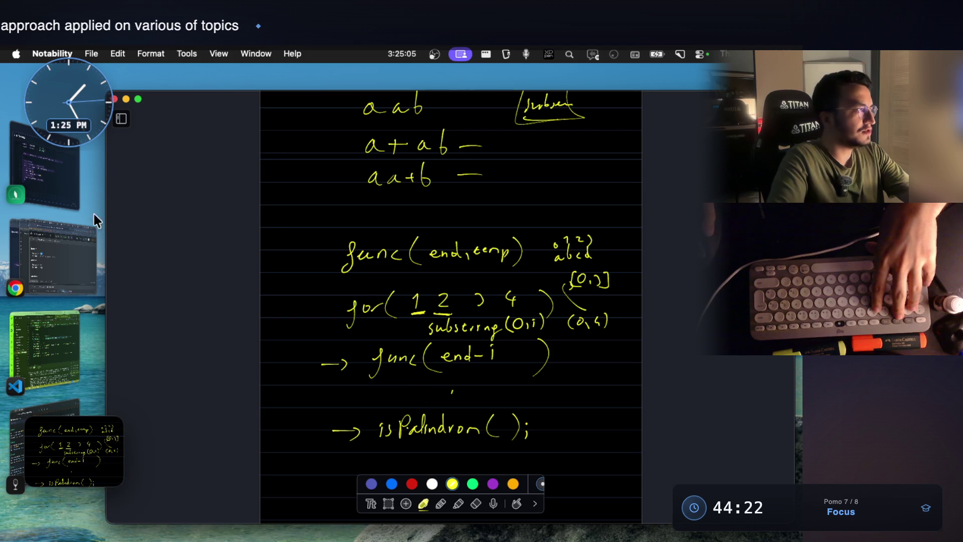
Step: Paste the pseudocode snapshot into the Palindrome Partitioning entry's Images section in Notes With Audio And Video
{"action": "left_click", "coordinate": [45, 407]}
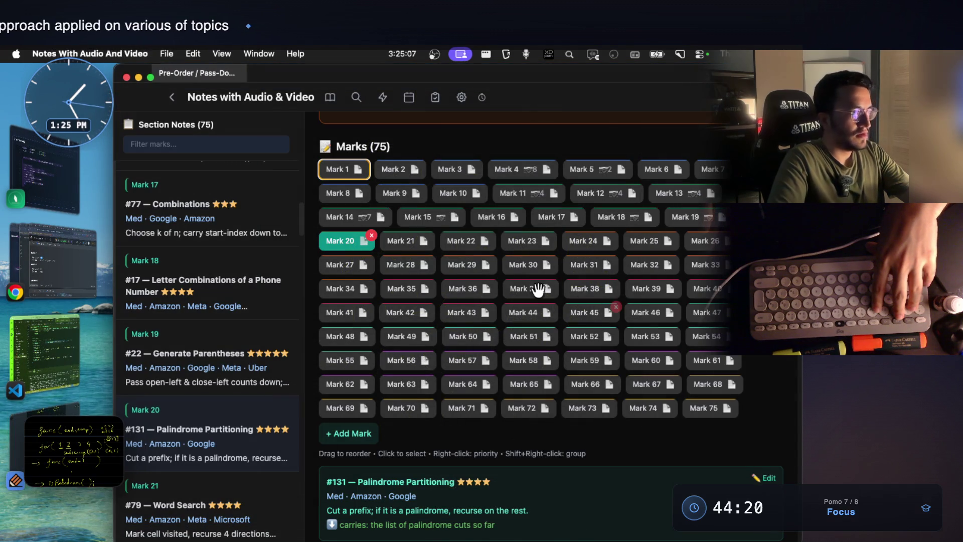
{"action": "scroll", "coordinate": [552, 396], "scroll_direction": "down", "scroll_amount": 4}
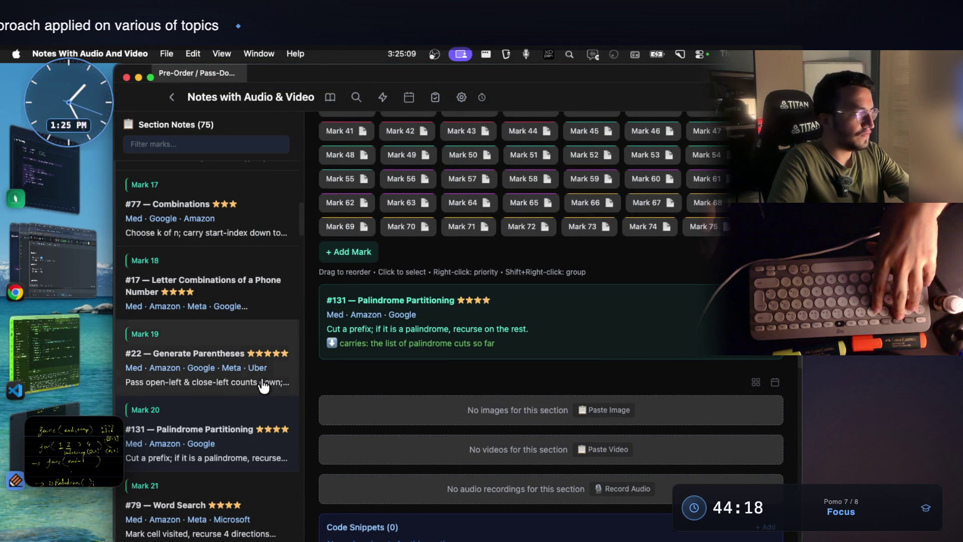
{"action": "left_click", "coordinate": [613, 415]}
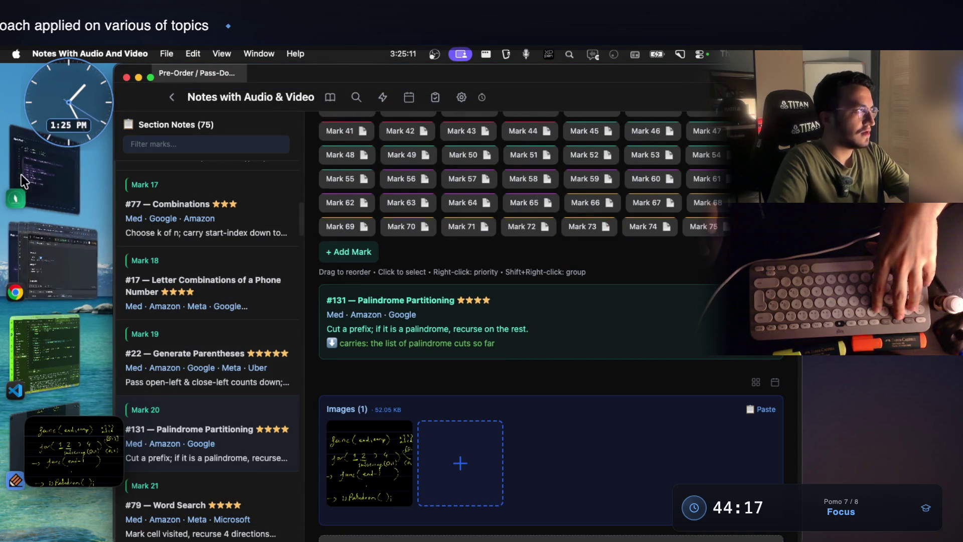
{"action": "left_click", "coordinate": [70, 452]}
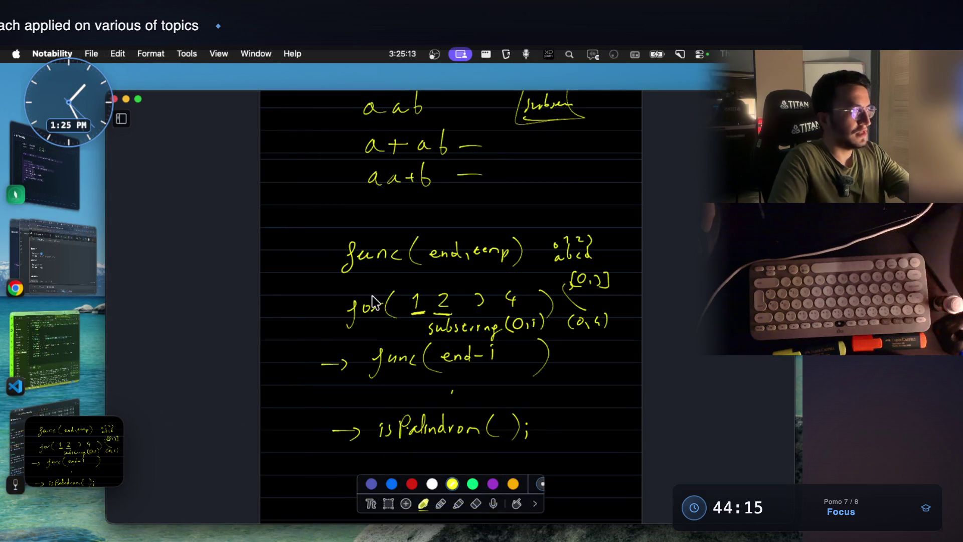
Step: Thicken the circle around the level-1 a node and circle the abc node
{"action": "scroll", "coordinate": [519, 272], "scroll_direction": "up", "scroll_amount": 5}
{"action": "scroll", "coordinate": [519, 271], "scroll_direction": "up", "scroll_amount": 6}
{"action": "scroll", "coordinate": [496, 269], "scroll_direction": "up", "scroll_amount": 5}
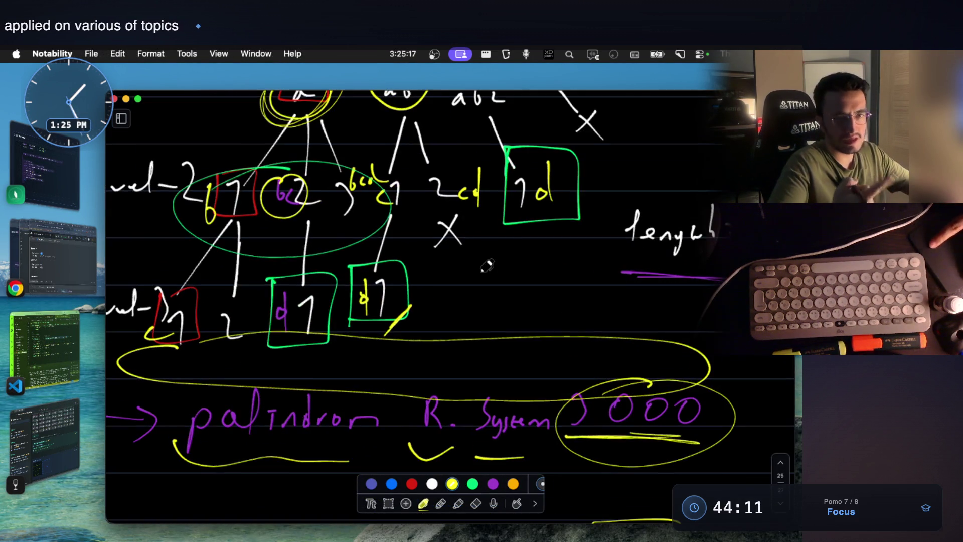
{"action": "scroll", "coordinate": [487, 266], "scroll_direction": "up", "scroll_amount": 5}
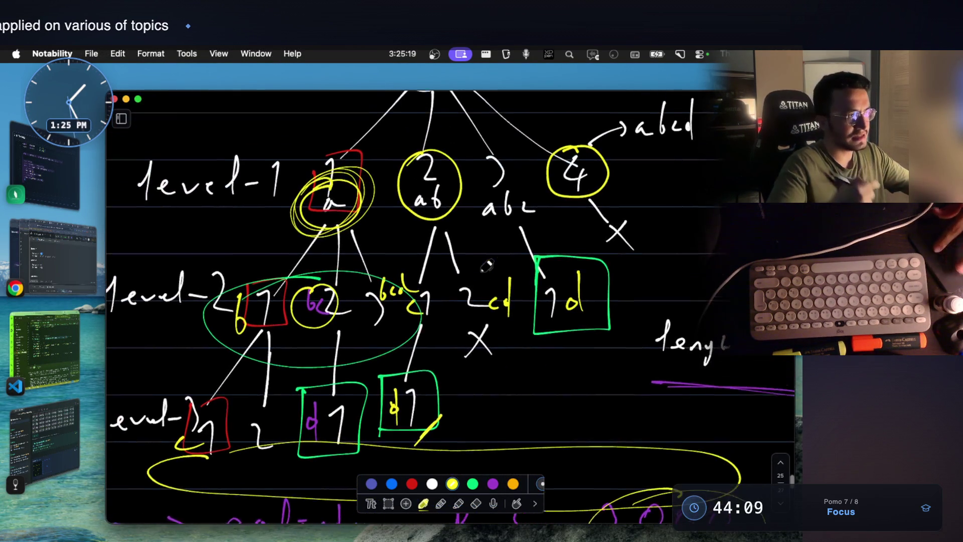
{"action": "scroll", "coordinate": [502, 299], "scroll_direction": "down", "scroll_amount": 3}
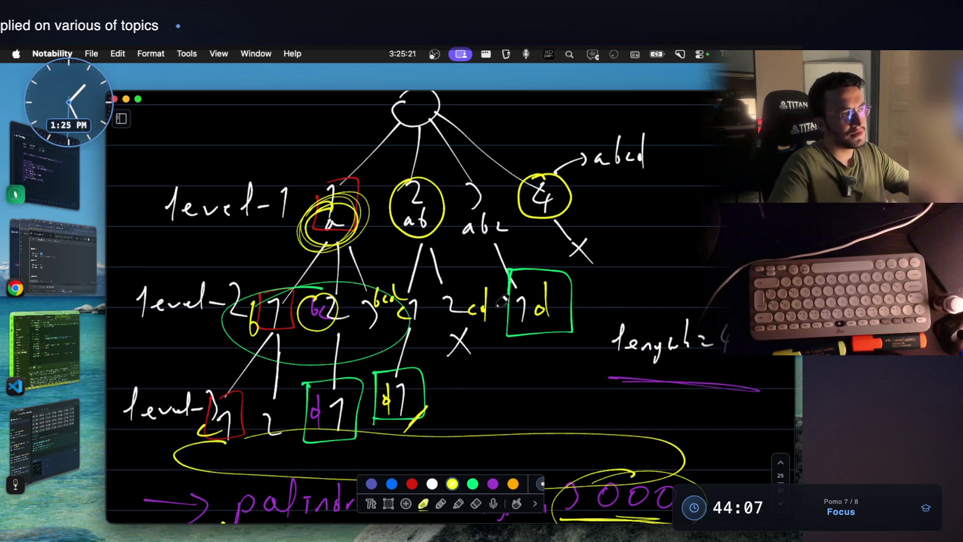
{"action": "mouse_move", "coordinate": [316, 205]}
{"action": "left_mouse_down"}
{"action": "mouse_move", "coordinate": [346, 214]}
{"action": "mouse_move", "coordinate": [434, 190]}
{"action": "left_mouse_up"}
{"action": "left_click_drag", "start_coordinate": [488, 205], "coordinate": [458, 228]}
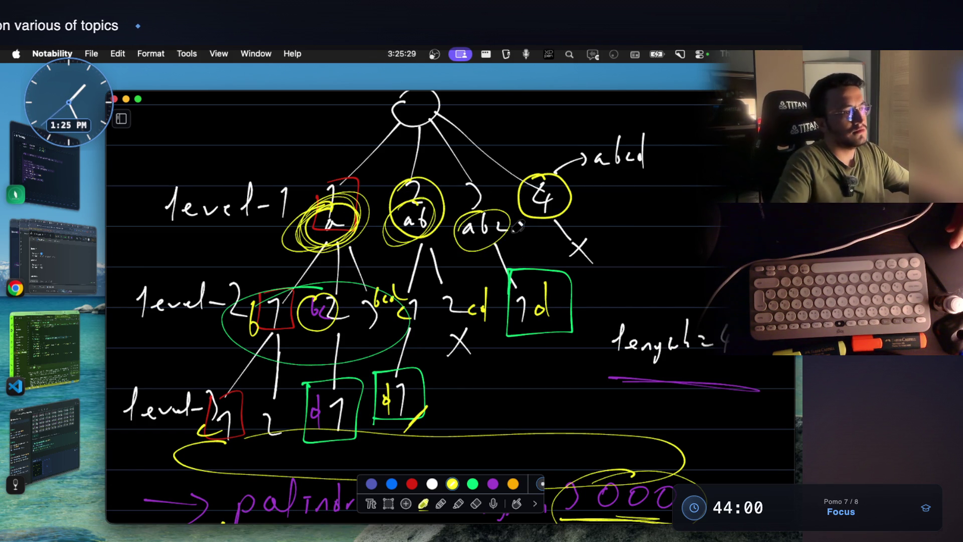
Step: Turn the line before the for loop into an arrow
{"action": "scroll", "coordinate": [518, 227], "scroll_direction": "down", "scroll_amount": 10}
{"action": "scroll", "coordinate": [518, 227], "scroll_direction": "up", "scroll_amount": 3}
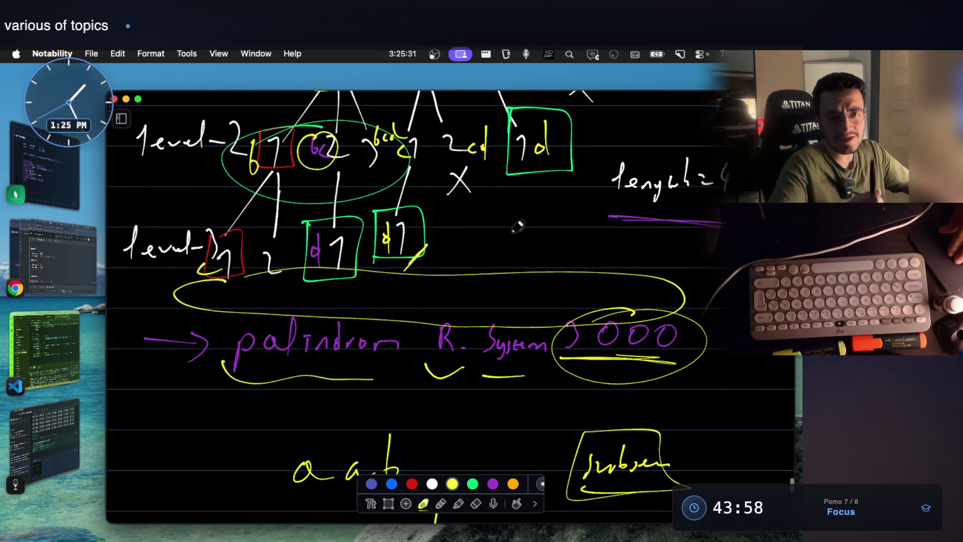
{"action": "scroll", "coordinate": [518, 227], "scroll_direction": "down", "scroll_amount": 20}
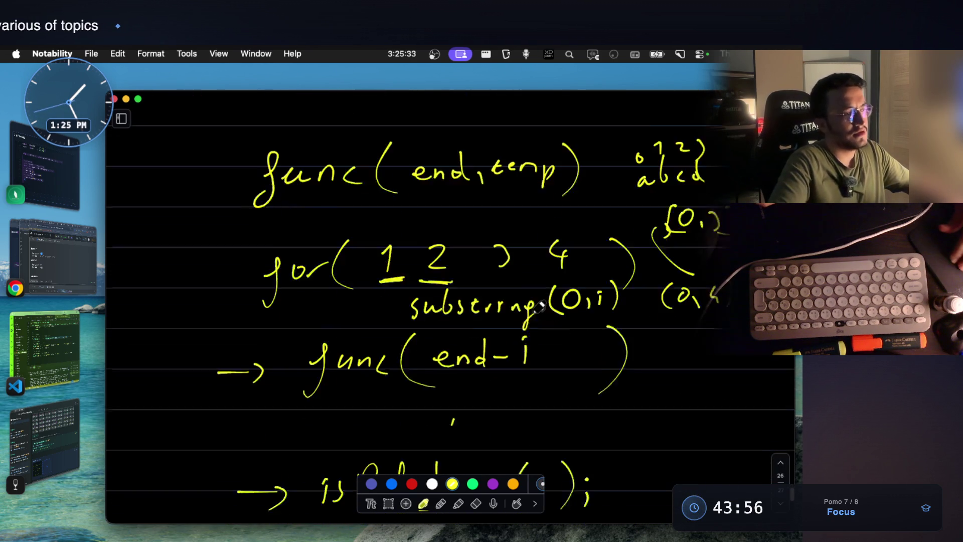
{"action": "mouse_move", "coordinate": [217, 259]}
{"action": "left_mouse_down"}
{"action": "mouse_move", "coordinate": [232, 260]}
{"action": "mouse_move", "coordinate": [215, 284]}
{"action": "left_mouse_up"}
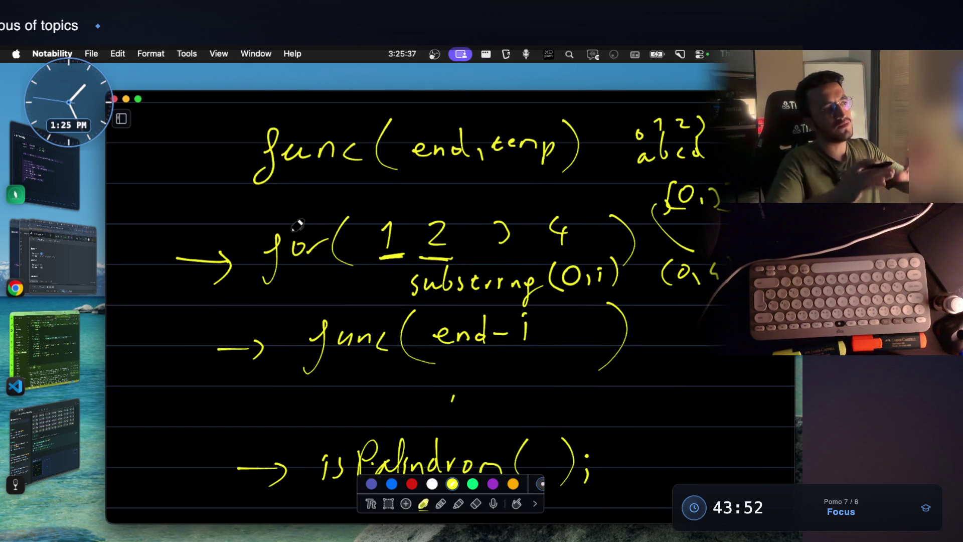
{"action": "scroll", "coordinate": [567, 242], "scroll_direction": "up", "scroll_amount": 5}
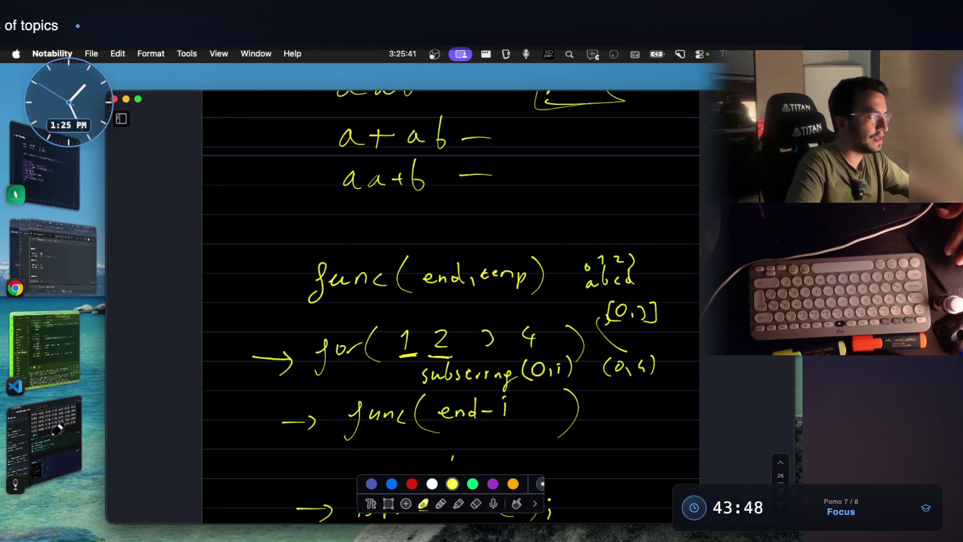
Step: Switch to Notes With Audio And Video, showing the Mark 20 entry
{"action": "left_click", "coordinate": [45, 436]}
{"action": "scroll", "coordinate": [537, 218], "scroll_direction": "up", "scroll_amount": 3}
{"action": "scroll", "coordinate": [537, 219], "scroll_direction": "up", "scroll_amount": 3}
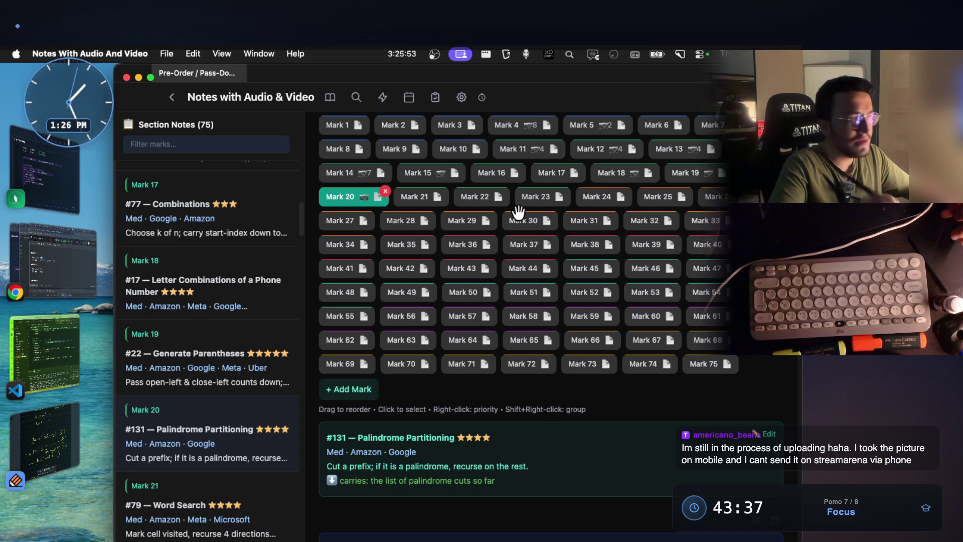
Step: Bring the LeetCode Palindrome Partitioning page in Chrome to the front
{"action": "mouse_move", "coordinate": [519, 337]}
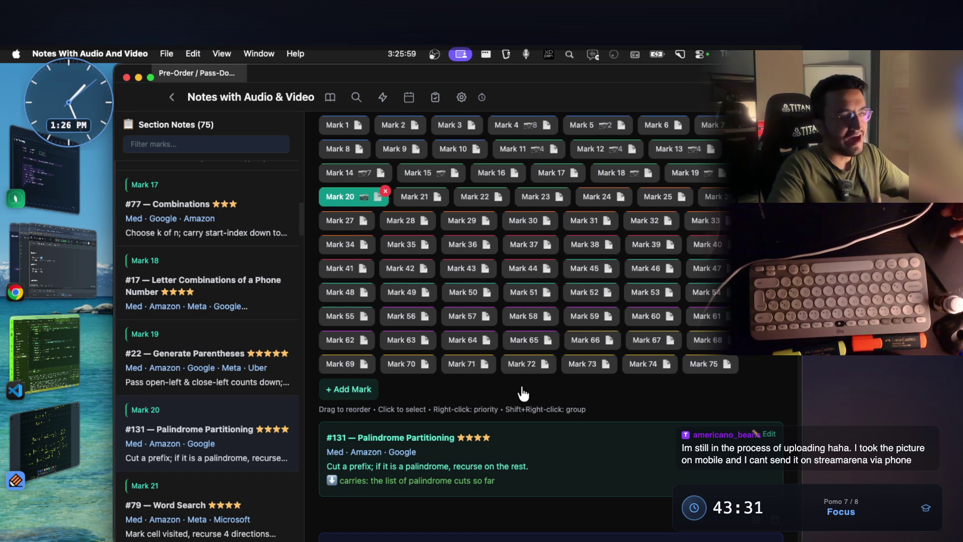
{"action": "left_click", "coordinate": [72, 265]}
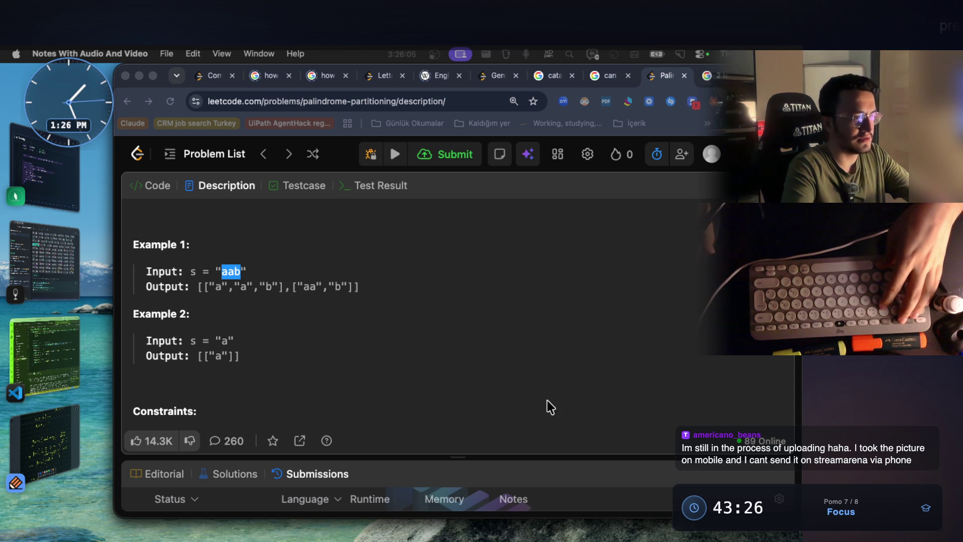
Step: Switch to the StreamArena room and focus its live chat box
{"action": "left_click", "coordinate": [552, 342]}
{"action": "key", "text": "super+grave"}
{"action": "key", "text": "super+grave"}
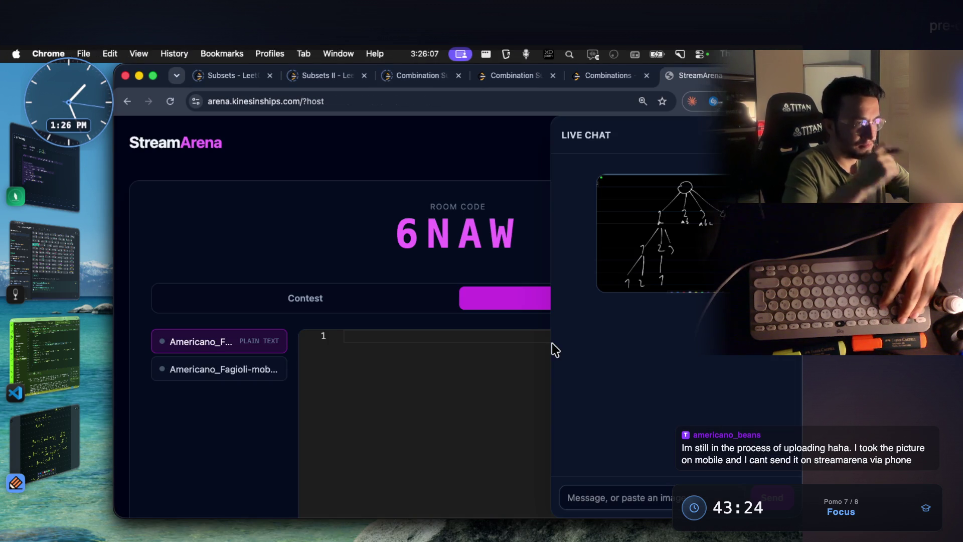
{"action": "left_click", "coordinate": [602, 495]}
{"action": "scroll", "coordinate": [271, 351], "scroll_direction": "down", "scroll_amount": 3}
Step: View each shared submission, ending on the newest top entry, then return to Notes With Audio And Video
{"action": "left_click", "coordinate": [260, 296]}
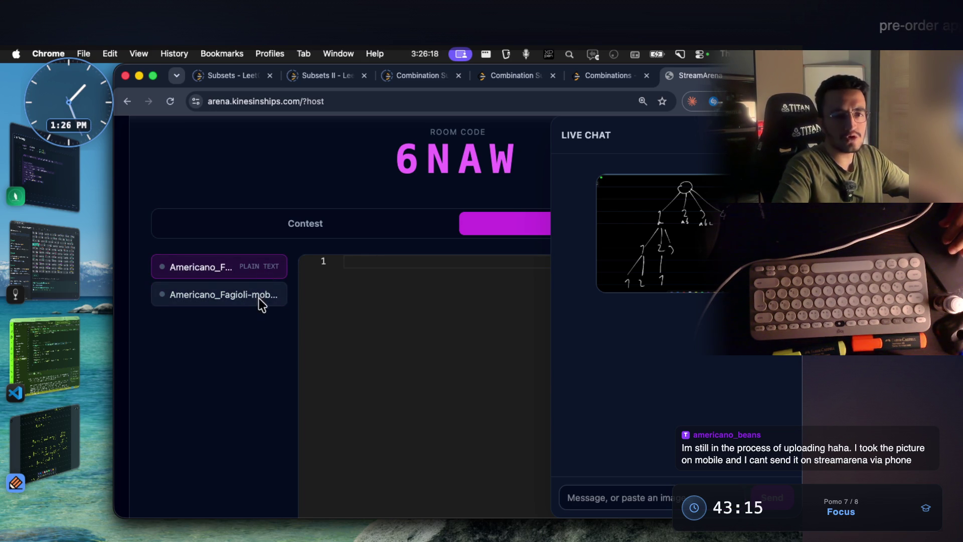
{"action": "left_click", "coordinate": [263, 269]}
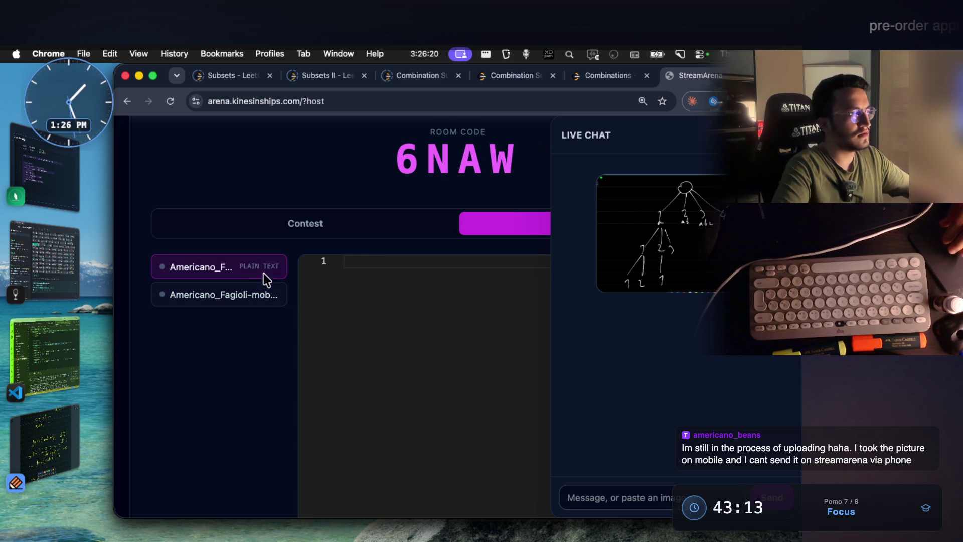
{"action": "left_click", "coordinate": [269, 299]}
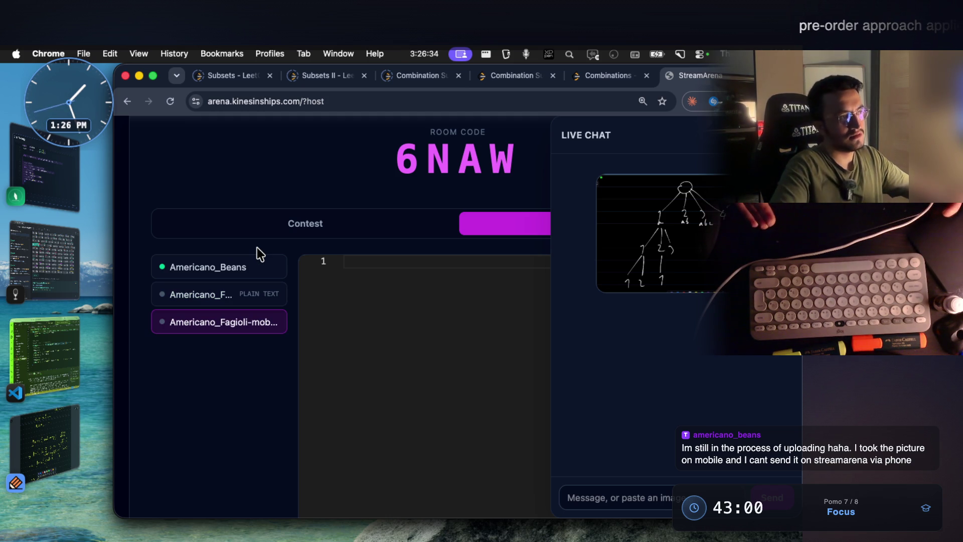
{"action": "left_click", "coordinate": [241, 271]}
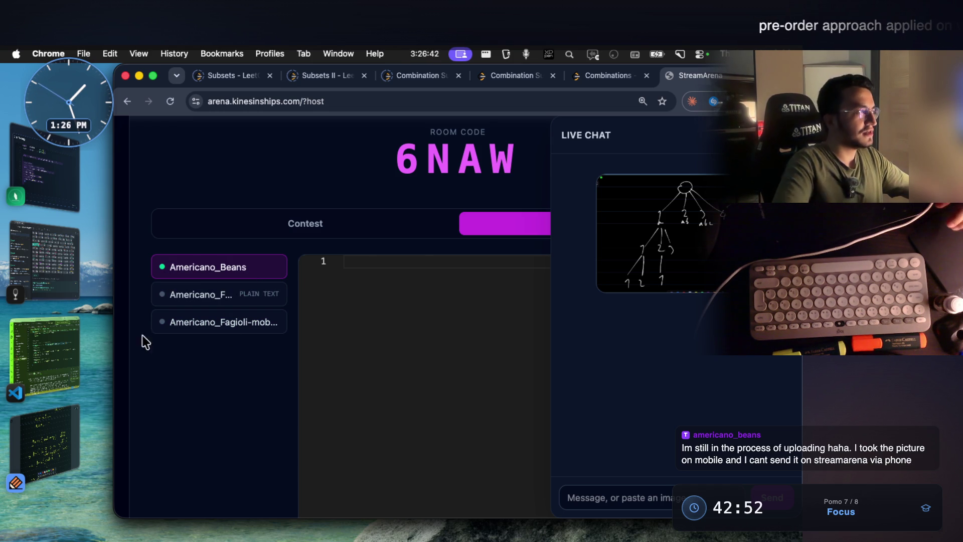
{"action": "left_click", "coordinate": [56, 255]}
{"action": "scroll", "coordinate": [466, 361], "scroll_direction": "down", "scroll_amount": 1}
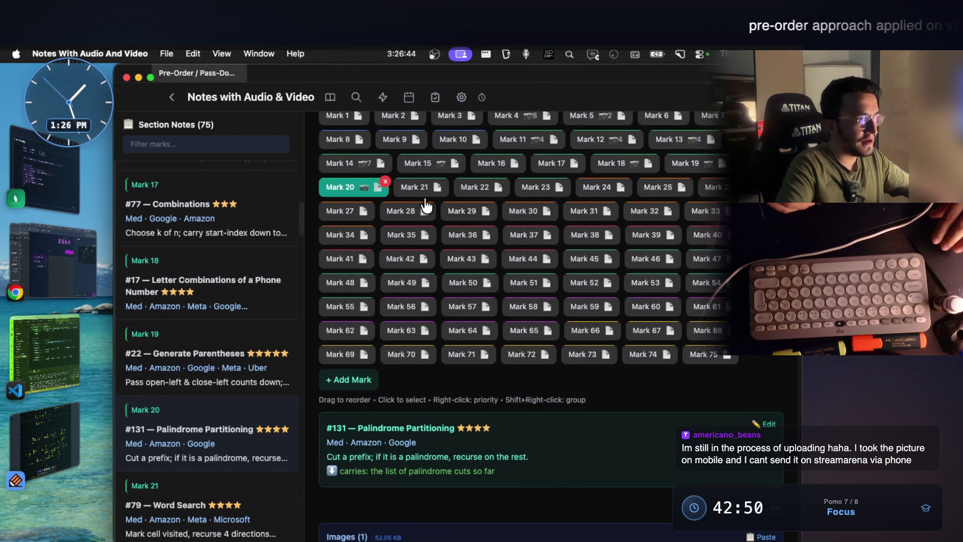
Step: Open Mark 21's note, select its #79 Word Search title, and switch to StreamArena
{"action": "left_click", "coordinate": [419, 187]}
{"action": "left_click_drag", "start_coordinate": [355, 428], "coordinate": [402, 428]}
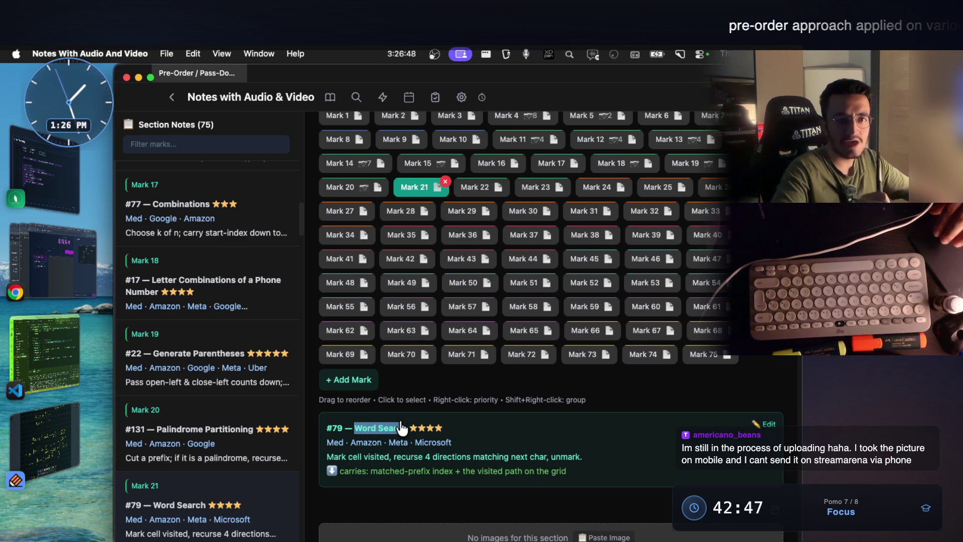
{"action": "left_click", "coordinate": [402, 429]}
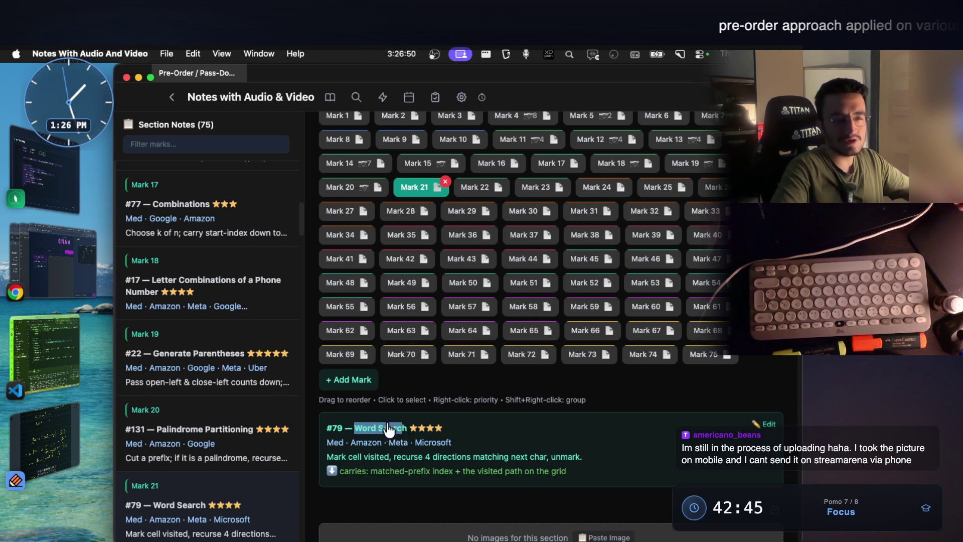
{"action": "left_click_drag", "start_coordinate": [407, 428], "coordinate": [357, 424]}
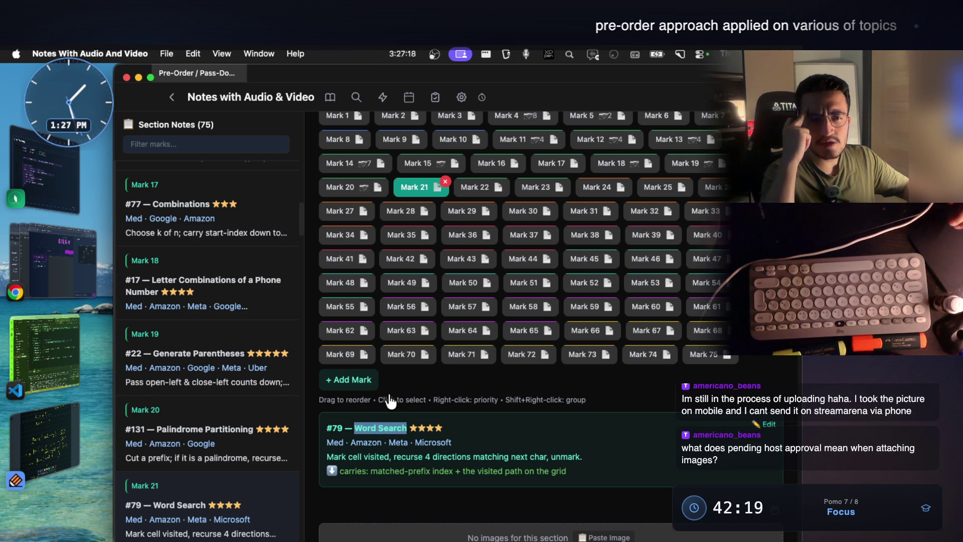
{"action": "left_click", "coordinate": [82, 254]}
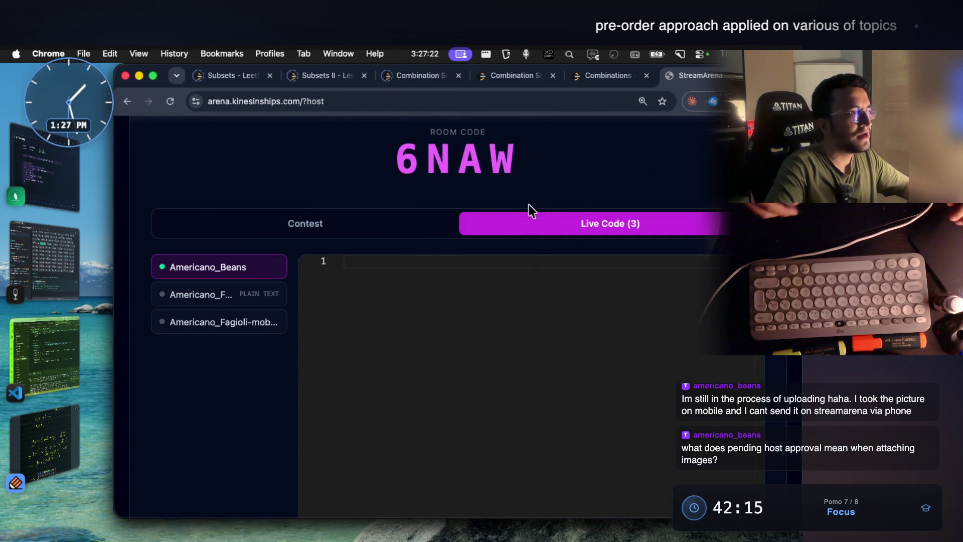
Step: Approve both pending image uploads in the Contest view's Image Review
{"action": "left_click", "coordinate": [372, 221]}
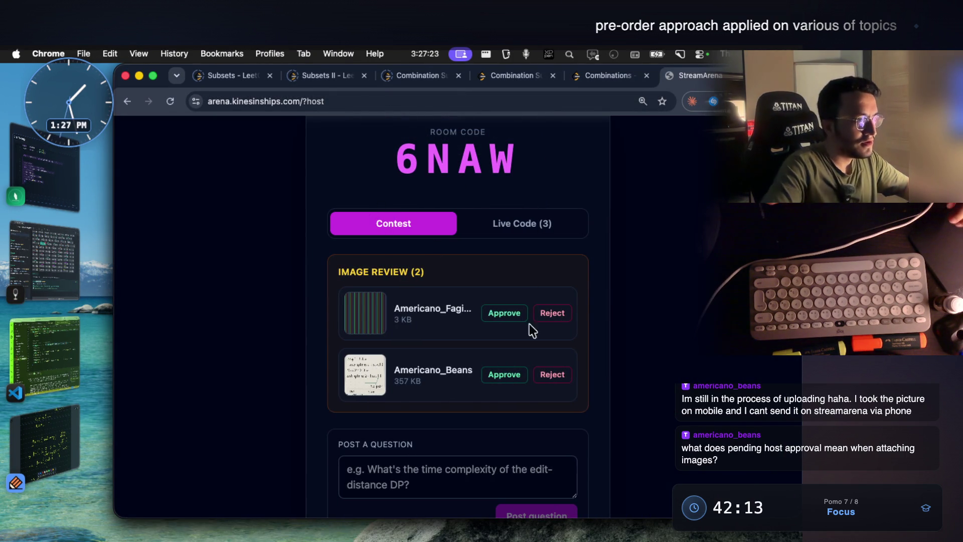
{"action": "left_click", "coordinate": [509, 312]}
{"action": "left_click", "coordinate": [510, 315]}
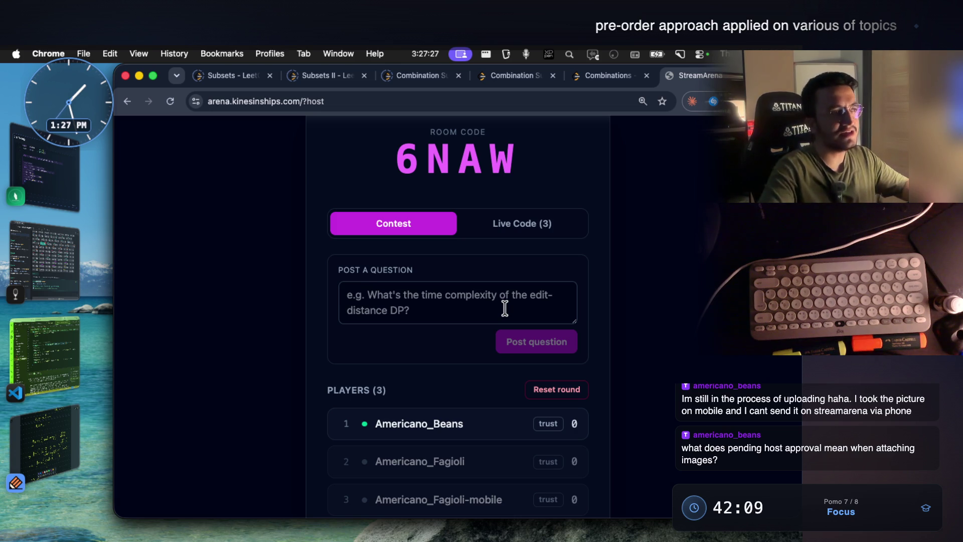
Step: Enlarge the handwritten 'aab split' photo posted in the live chat
{"action": "scroll", "coordinate": [582, 281], "scroll_direction": "up", "scroll_amount": 3}
{"action": "left_click", "coordinate": [520, 143]}
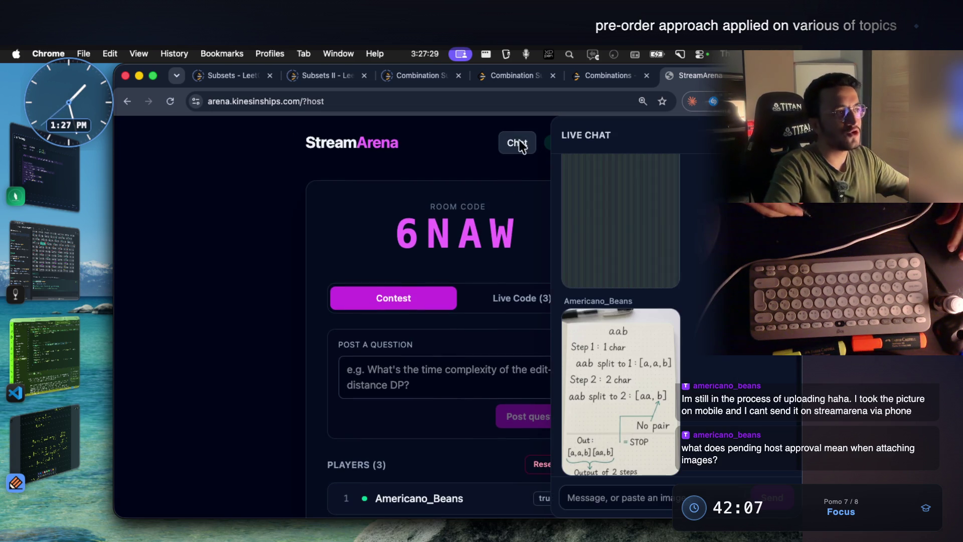
{"action": "left_click", "coordinate": [620, 391]}
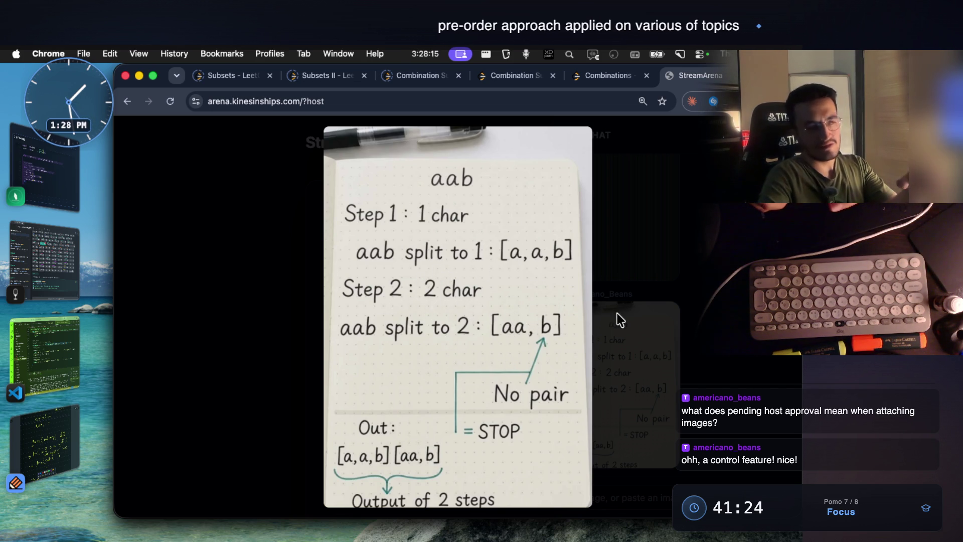
Step: Capture the photo's Step 2 lines and paste the clip into the Notability notes
{"action": "key", "text": "super+shift+4"}
{"action": "left_click_drag", "start_coordinate": [337, 269], "coordinate": [576, 351]}
{"action": "left_click", "coordinate": [39, 409]}
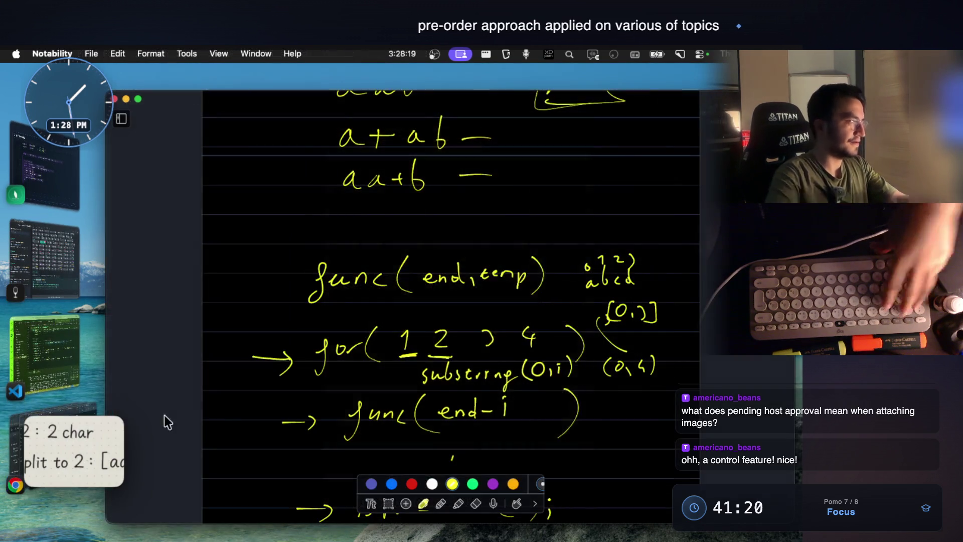
{"action": "scroll", "coordinate": [396, 307], "scroll_direction": "down", "scroll_amount": 15}
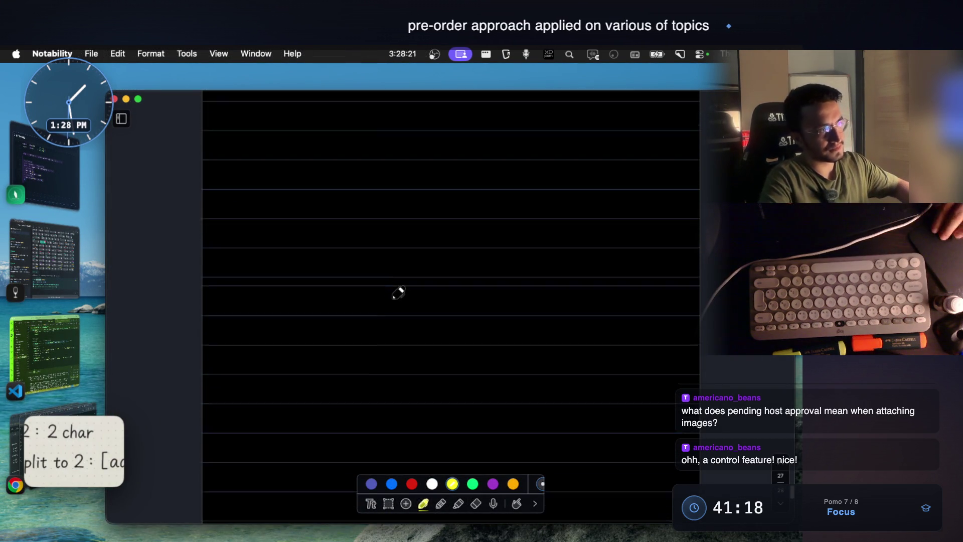
{"action": "scroll", "coordinate": [400, 292], "scroll_direction": "up", "scroll_amount": 10}
{"action": "scroll", "coordinate": [406, 314], "scroll_direction": "down", "scroll_amount": 3}
{"action": "key", "text": "super+v"}
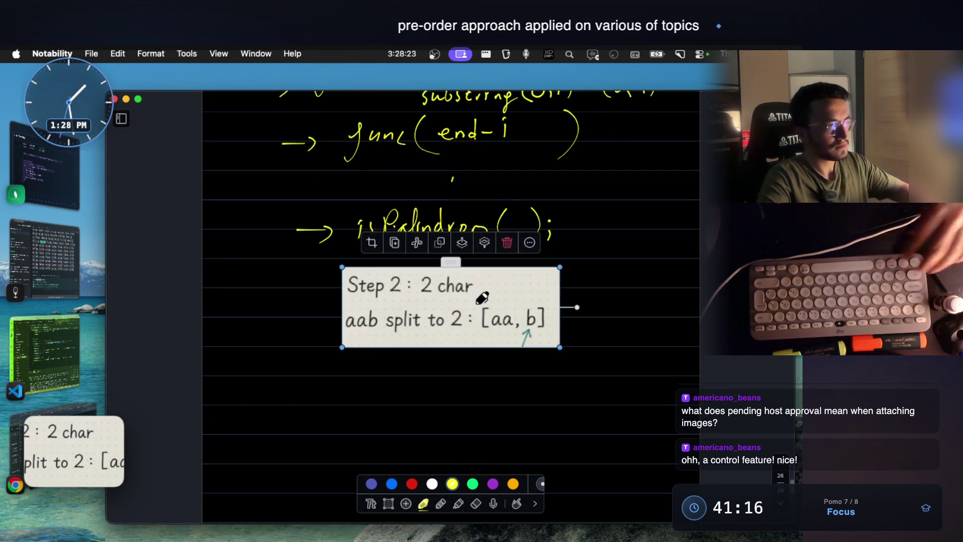
{"action": "left_click_drag", "start_coordinate": [482, 301], "coordinate": [430, 320]}
{"action": "left_click", "coordinate": [537, 360]}
Step: Draw a down arrow beneath the Step 2 clip and write 'a + ab' under it
{"action": "scroll", "coordinate": [421, 308], "scroll_direction": "down", "scroll_amount": 4}
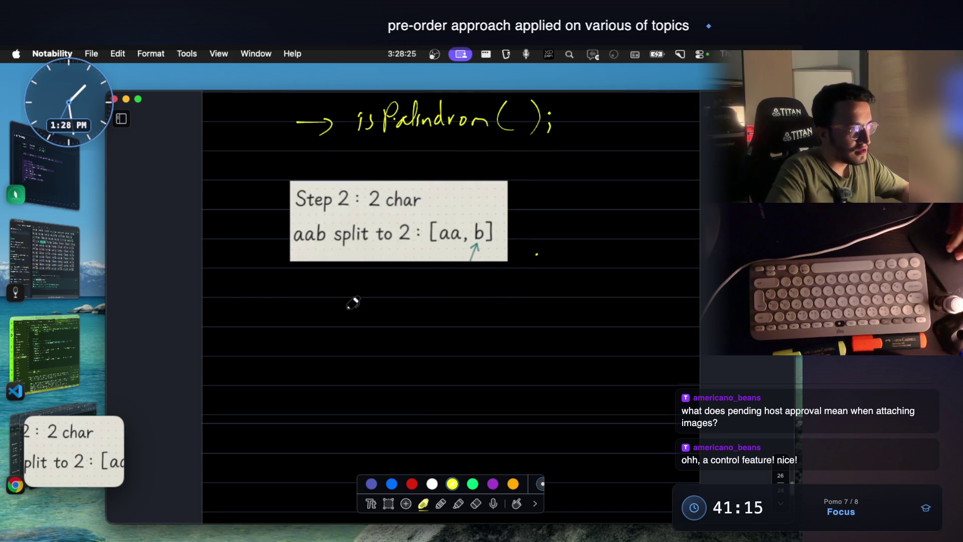
{"action": "left_click_drag", "start_coordinate": [403, 275], "coordinate": [400, 317]}
{"action": "left_click_drag", "start_coordinate": [388, 307], "coordinate": [408, 313]}
{"action": "mouse_move", "coordinate": [384, 347]}
{"action": "left_mouse_down"}
{"action": "mouse_move", "coordinate": [374, 359]}
{"action": "mouse_move", "coordinate": [422, 355]}
{"action": "left_mouse_up"}
{"action": "left_click_drag", "start_coordinate": [410, 346], "coordinate": [411, 366]}
{"action": "mouse_move", "coordinate": [466, 349]}
{"action": "left_mouse_down"}
{"action": "mouse_move", "coordinate": [454, 359]}
{"action": "mouse_move", "coordinate": [475, 365]}
{"action": "left_mouse_up"}
{"action": "left_click_drag", "start_coordinate": [488, 327], "coordinate": [494, 350]}
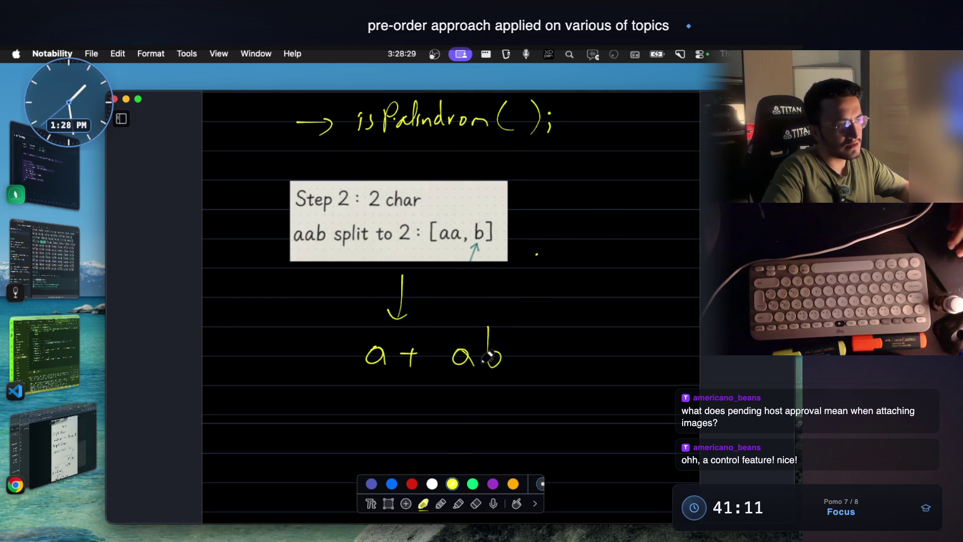
Step: Add a tall curved arrow from 'a + ab' up toward the clip, then return to StreamArena
{"action": "mouse_move", "coordinate": [610, 351]}
{"action": "left_mouse_down"}
{"action": "mouse_move", "coordinate": [597, 271]}
{"action": "mouse_move", "coordinate": [551, 250]}
{"action": "left_mouse_up"}
{"action": "left_click_drag", "start_coordinate": [538, 239], "coordinate": [549, 262]}
{"action": "scroll", "coordinate": [493, 319], "scroll_direction": "up", "scroll_amount": 3}
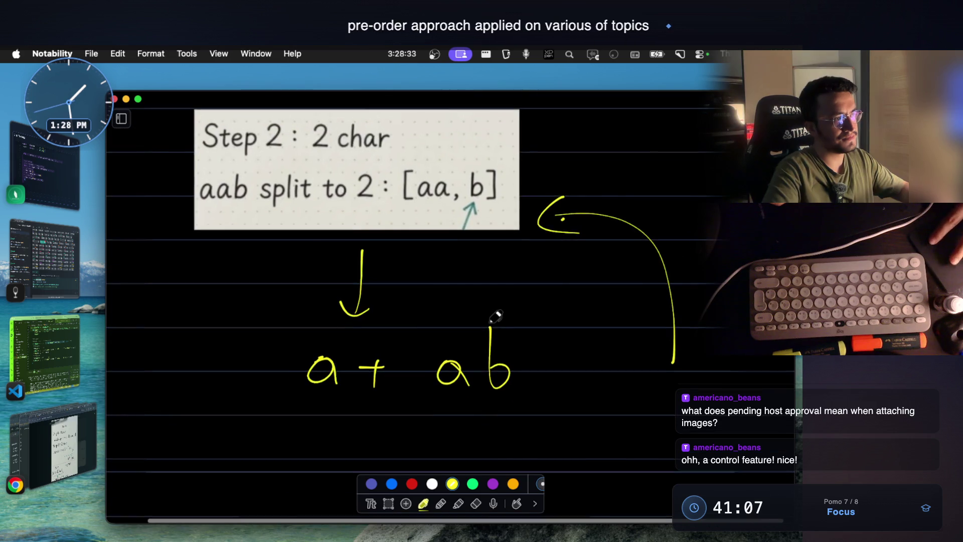
{"action": "scroll", "coordinate": [495, 316], "scroll_direction": "left", "scroll_amount": 2}
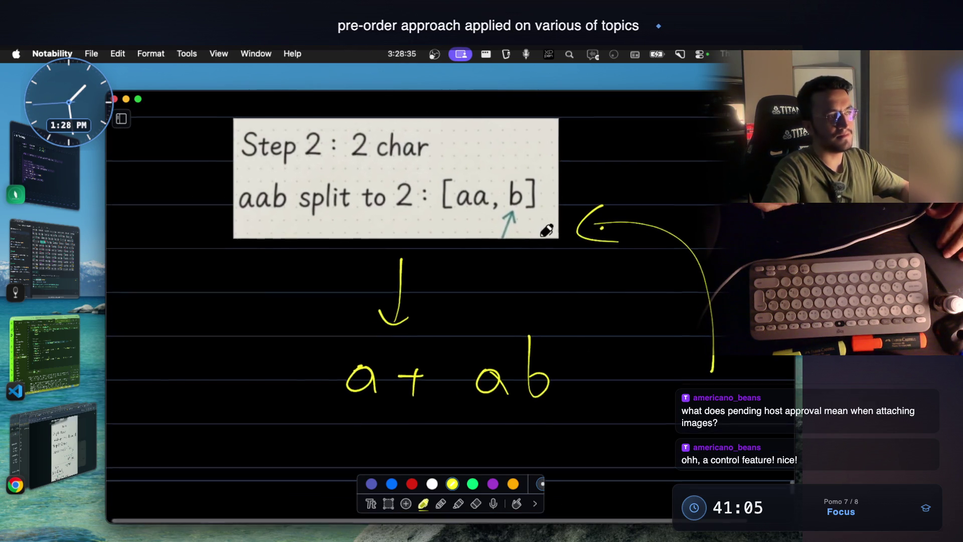
{"action": "left_click", "coordinate": [50, 432]}
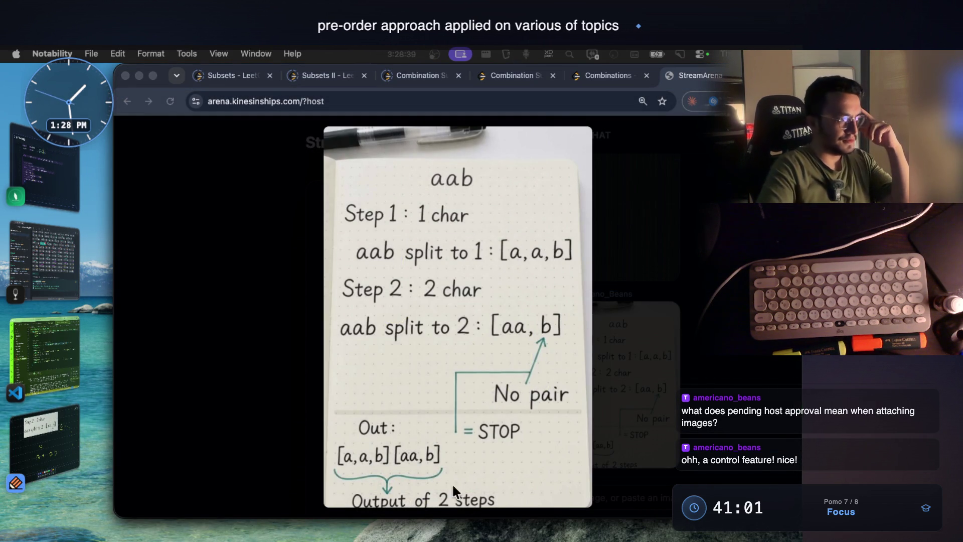
{"action": "left_click", "coordinate": [547, 288]}
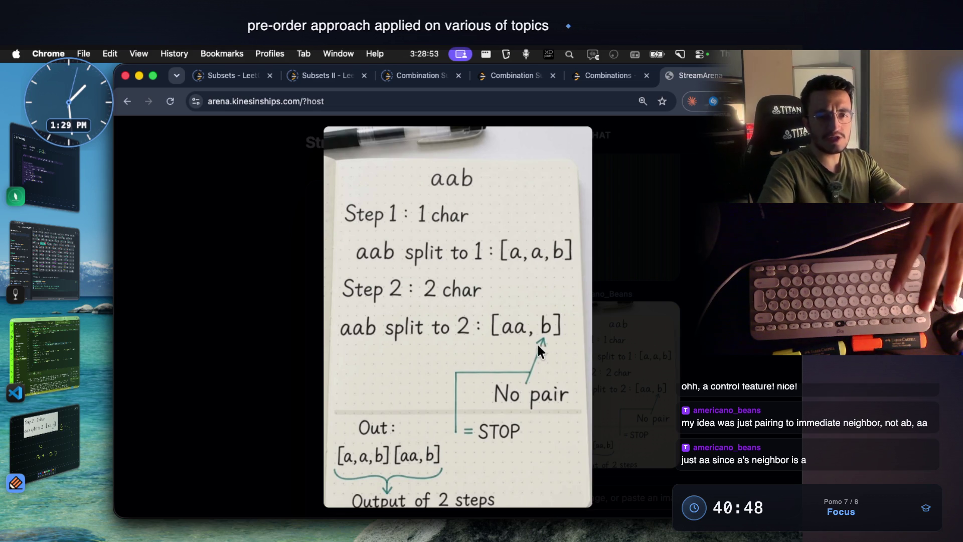
{"action": "left_click", "coordinate": [599, 250]}
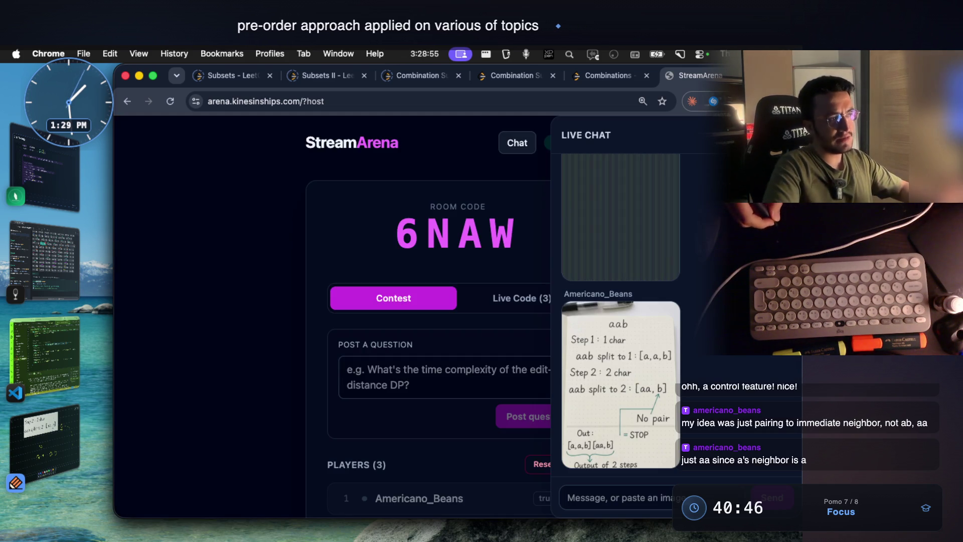
{"action": "left_click", "coordinate": [626, 396]}
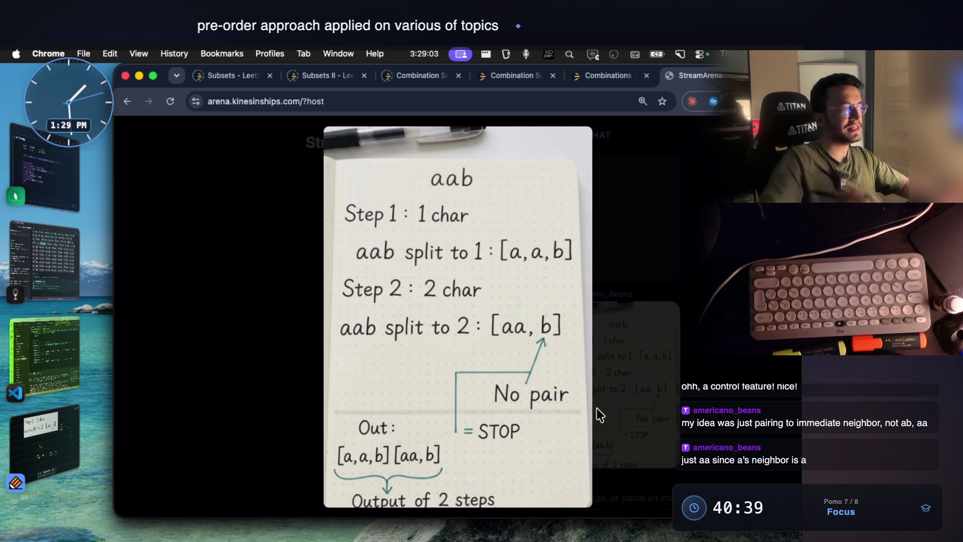
{"action": "left_click", "coordinate": [44, 442]}
{"action": "scroll", "coordinate": [454, 253], "scroll_direction": "up", "scroll_amount": 20}
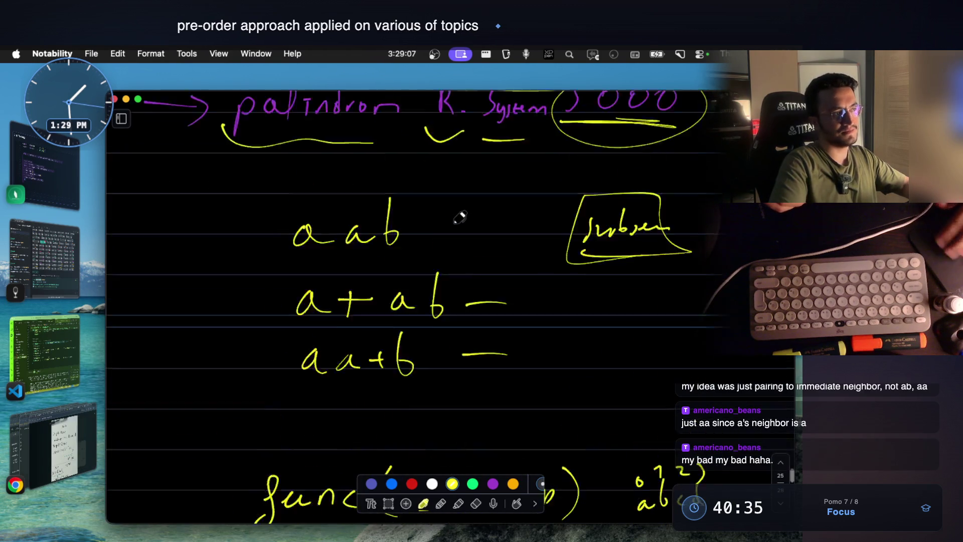
Step: Scroll up to the abcd partition tree with its level-1 to level-3 rows
{"action": "scroll", "coordinate": [452, 219], "scroll_direction": "up", "scroll_amount": 1}
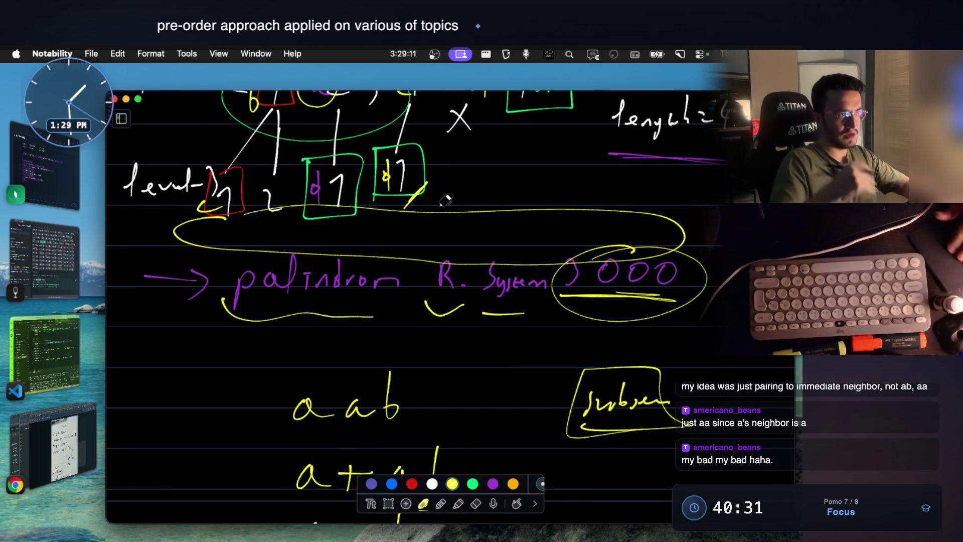
{"action": "scroll", "coordinate": [446, 200], "scroll_direction": "up", "scroll_amount": 8}
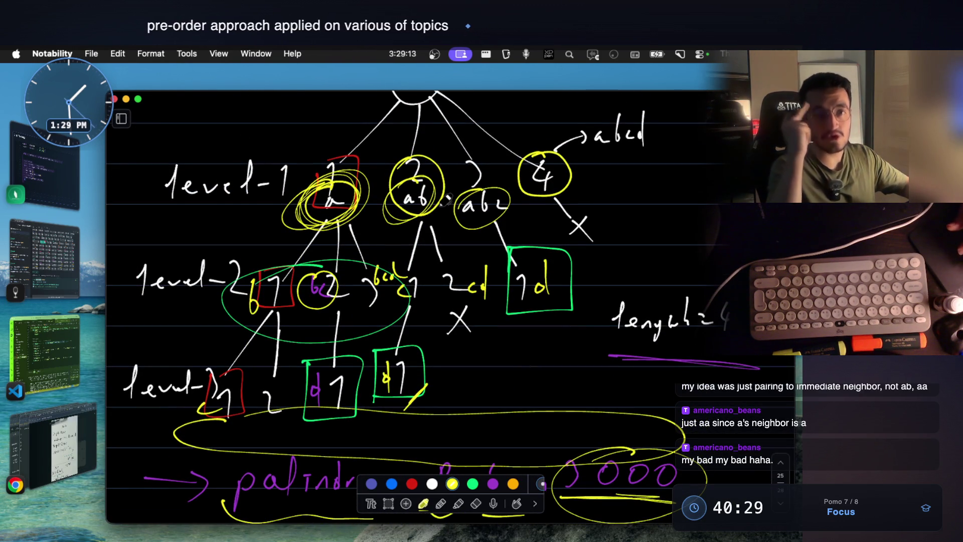
{"action": "scroll", "coordinate": [446, 201], "scroll_direction": "up", "scroll_amount": 3}
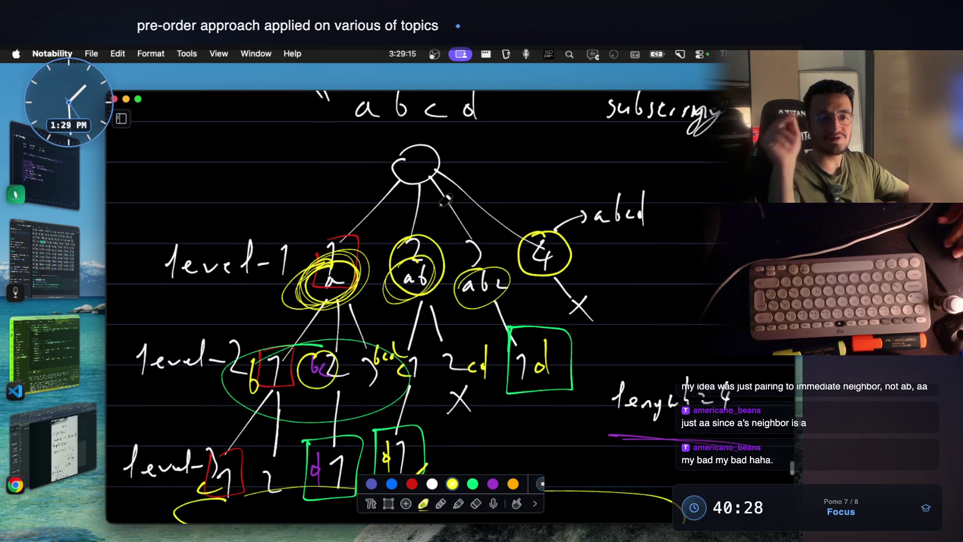
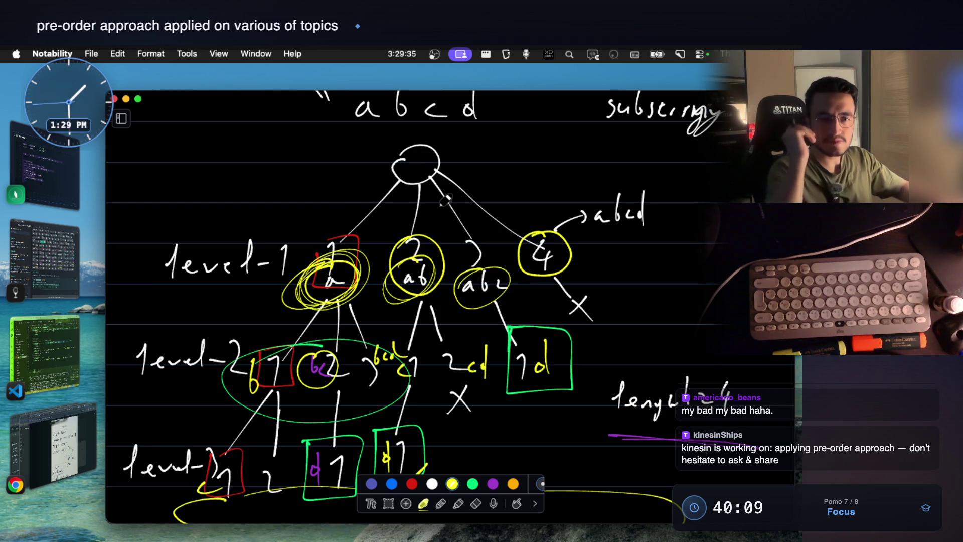
Step: Scroll the tree sketch down to the palindrome line, then bring forward the browser's enlarged aab split diagram
{"action": "scroll", "coordinate": [474, 347], "scroll_direction": "down", "scroll_amount": 5}
{"action": "scroll", "coordinate": [474, 347], "scroll_direction": "down", "scroll_amount": 1}
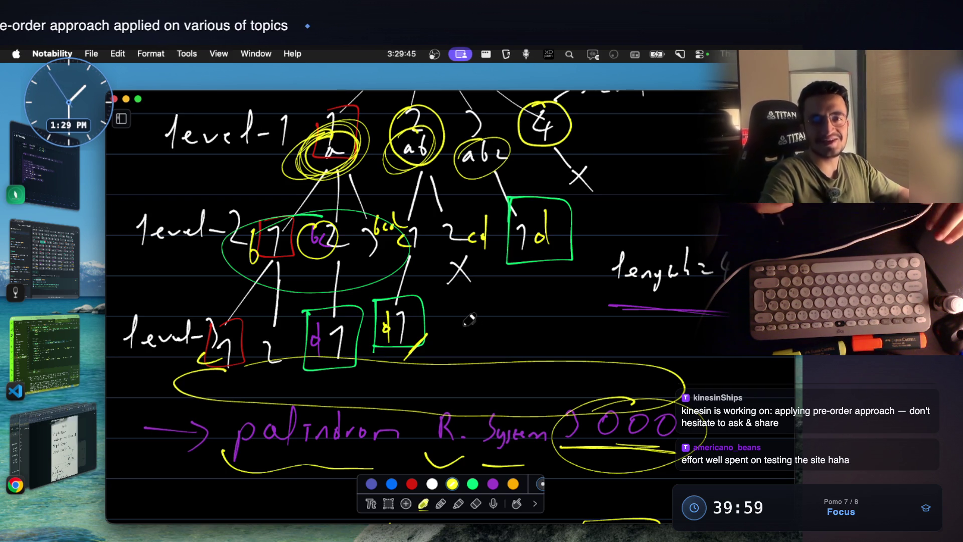
{"action": "scroll", "coordinate": [469, 319], "scroll_direction": "down", "scroll_amount": 2}
{"action": "left_click", "coordinate": [55, 442]}
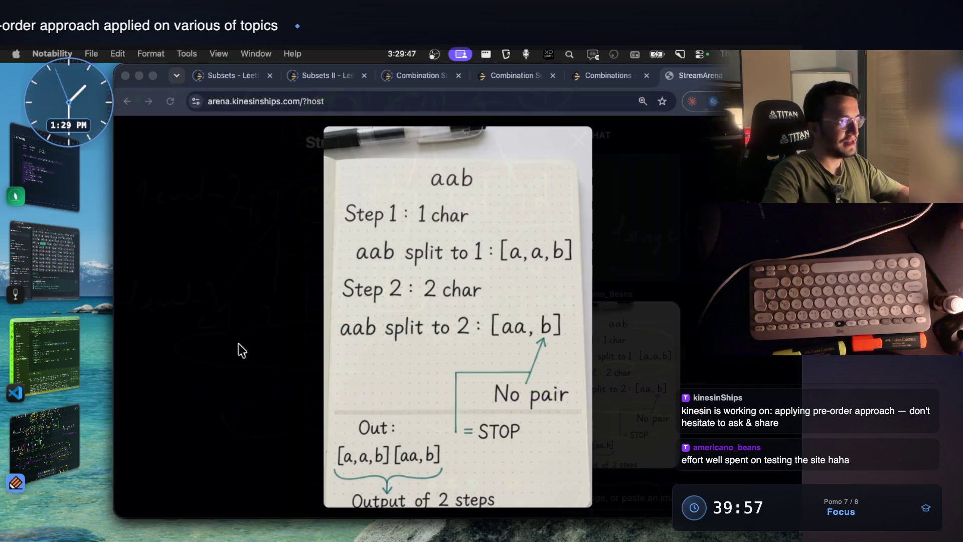
Step: Close the enlarged aab image and open the room's Live Code view and live chat
{"action": "left_click", "coordinate": [669, 251]}
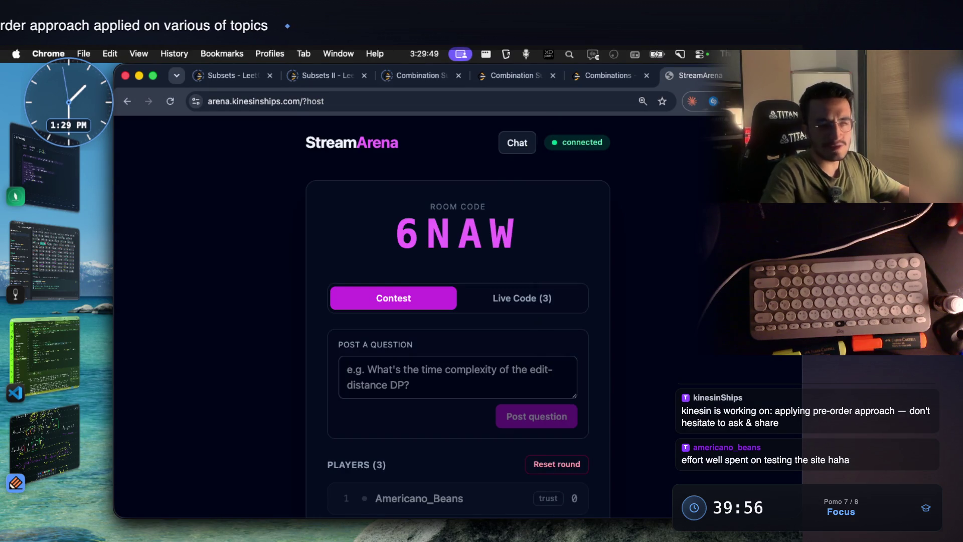
{"action": "scroll", "coordinate": [475, 364], "scroll_direction": "down", "scroll_amount": 2}
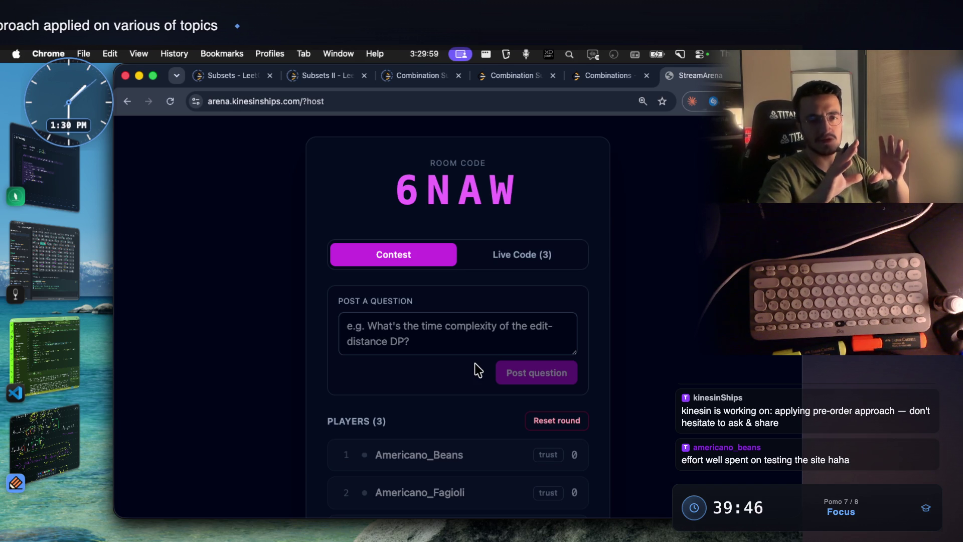
{"action": "scroll", "coordinate": [475, 364], "scroll_direction": "down", "scroll_amount": 2}
{"action": "scroll", "coordinate": [477, 314], "scroll_direction": "up", "scroll_amount": 3}
{"action": "left_click", "coordinate": [525, 300]}
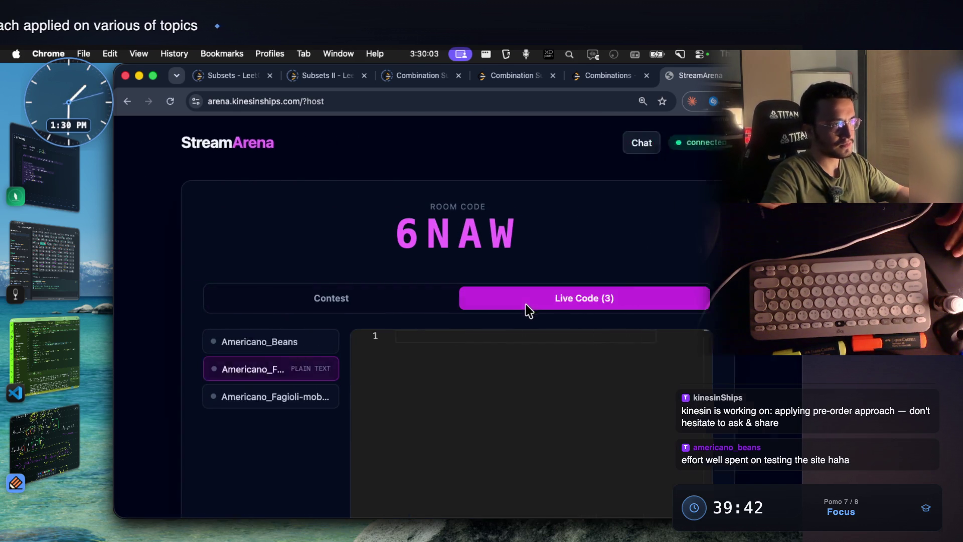
{"action": "left_click", "coordinate": [697, 146]}
Step: Scan the live chat, then return to the notes app and select the Word Search title
{"action": "scroll", "coordinate": [577, 351], "scroll_direction": "down", "scroll_amount": 3}
{"action": "scroll", "coordinate": [588, 333], "scroll_direction": "up", "scroll_amount": 3}
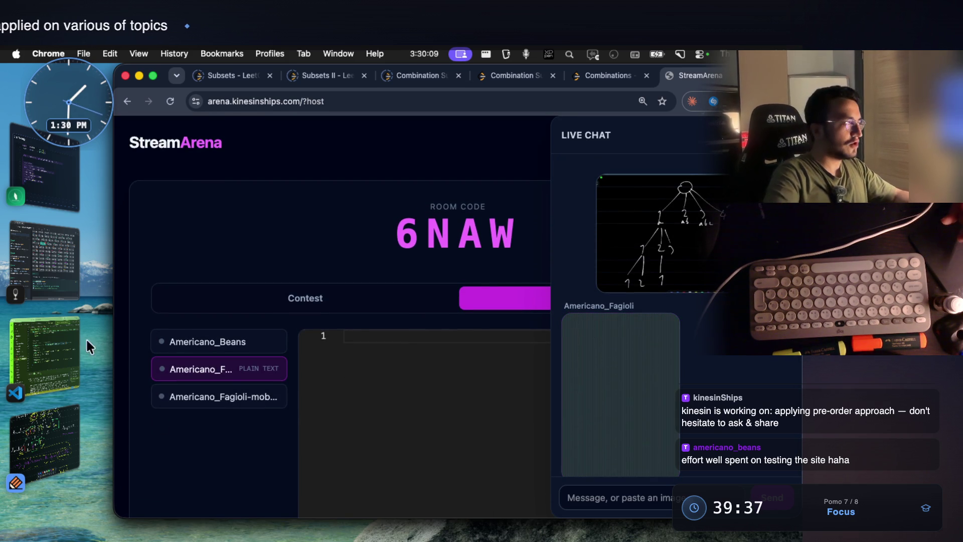
{"action": "left_click", "coordinate": [57, 265]}
{"action": "mouse_move", "coordinate": [354, 429]}
{"action": "left_mouse_down"}
{"action": "mouse_move", "coordinate": [408, 430]}
{"action": "mouse_move", "coordinate": [396, 432]}
{"action": "left_mouse_up"}
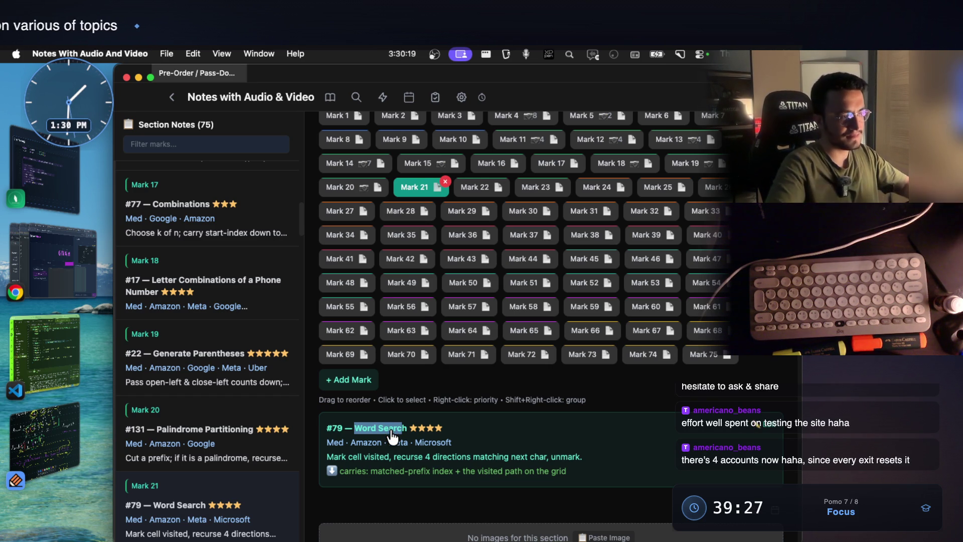
Step: Adjust the Word Search title selection, scroll the note, and return to the StreamArena room
{"action": "left_click_drag", "start_coordinate": [408, 430], "coordinate": [356, 434]}
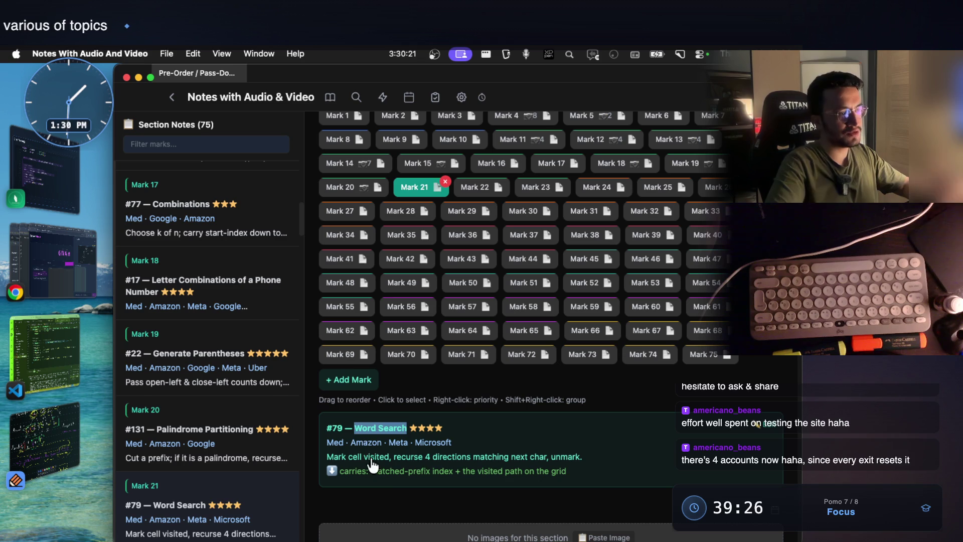
{"action": "scroll", "coordinate": [384, 489], "scroll_direction": "down", "scroll_amount": 2}
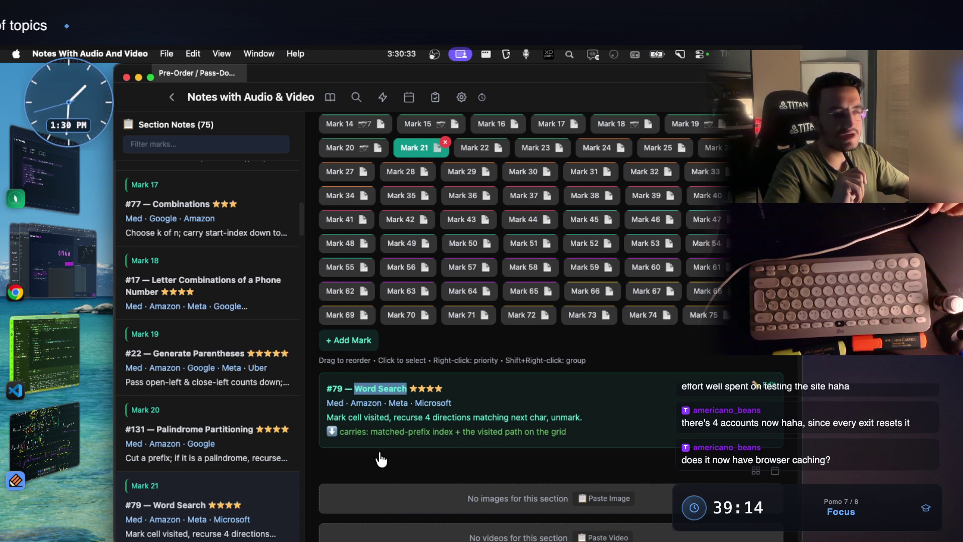
{"action": "left_click", "coordinate": [86, 270]}
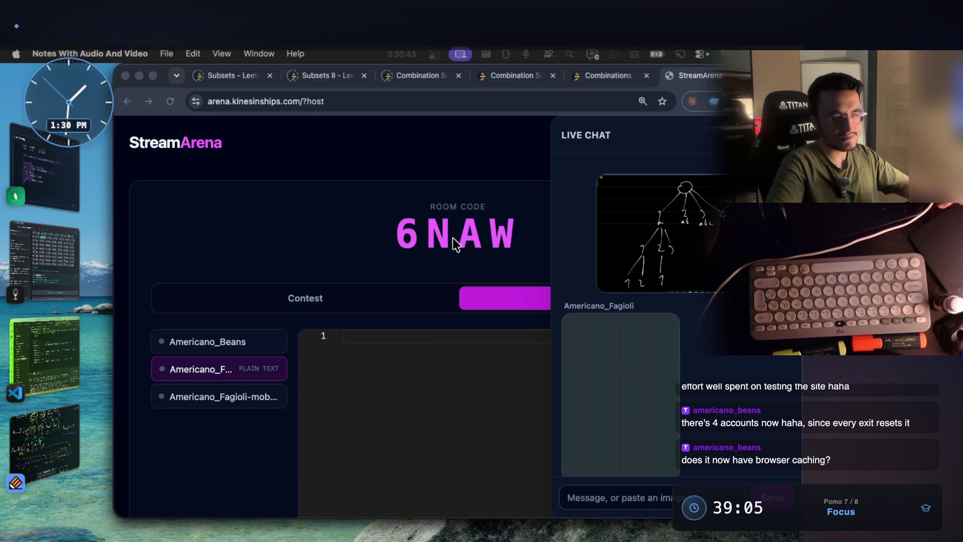
Step: View each player's live code in turn, ending on the mobile player, then return to the Word Search note
{"action": "left_click", "coordinate": [226, 395]}
{"action": "left_click", "coordinate": [238, 349]}
{"action": "left_click", "coordinate": [235, 371]}
{"action": "left_click", "coordinate": [239, 396]}
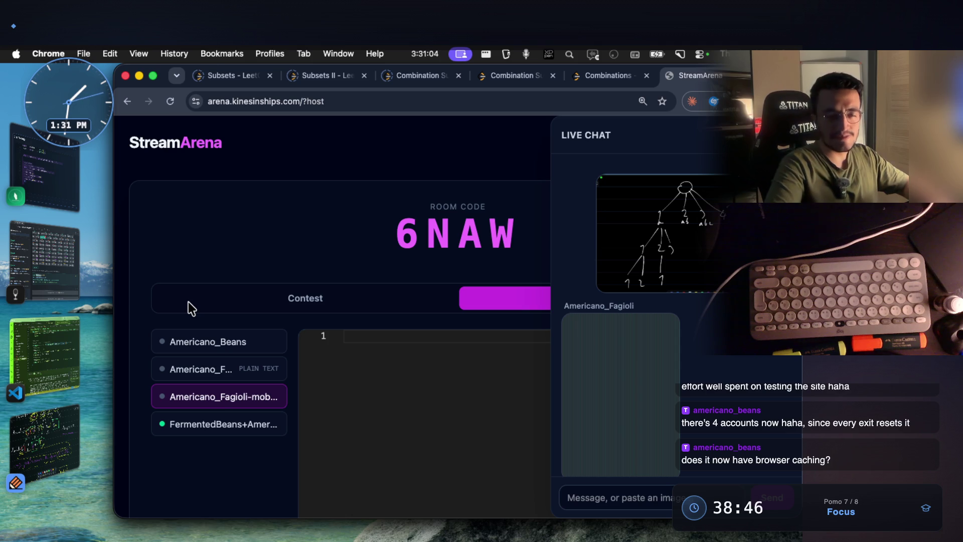
{"action": "left_click", "coordinate": [55, 266]}
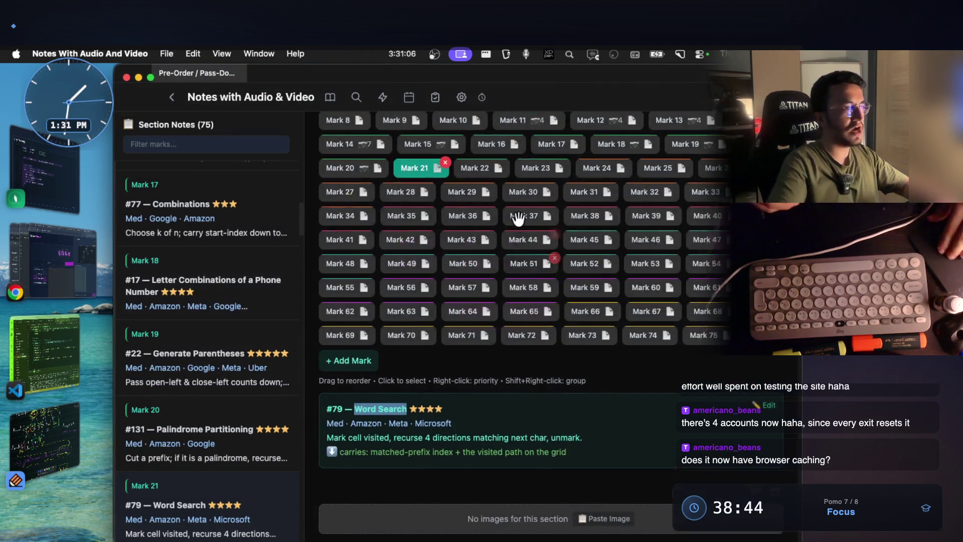
Step: Leave the Pre-Order title unchanged, go back to algo polishing-2, and open the Greedy curated note
{"action": "scroll", "coordinate": [536, 183], "scroll_direction": "up", "scroll_amount": 8}
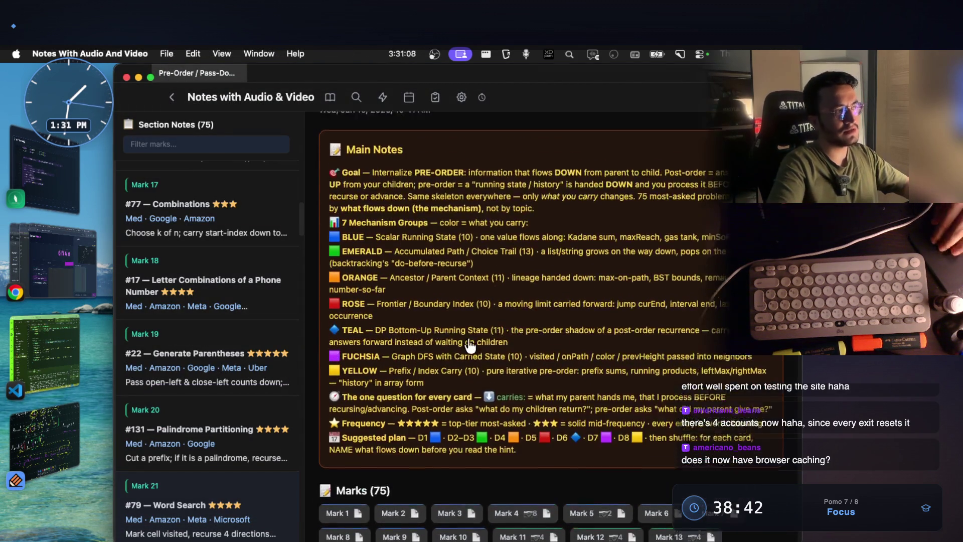
{"action": "left_click_drag", "start_coordinate": [389, 152], "coordinate": [321, 157]}
{"action": "left_click", "coordinate": [321, 157]}
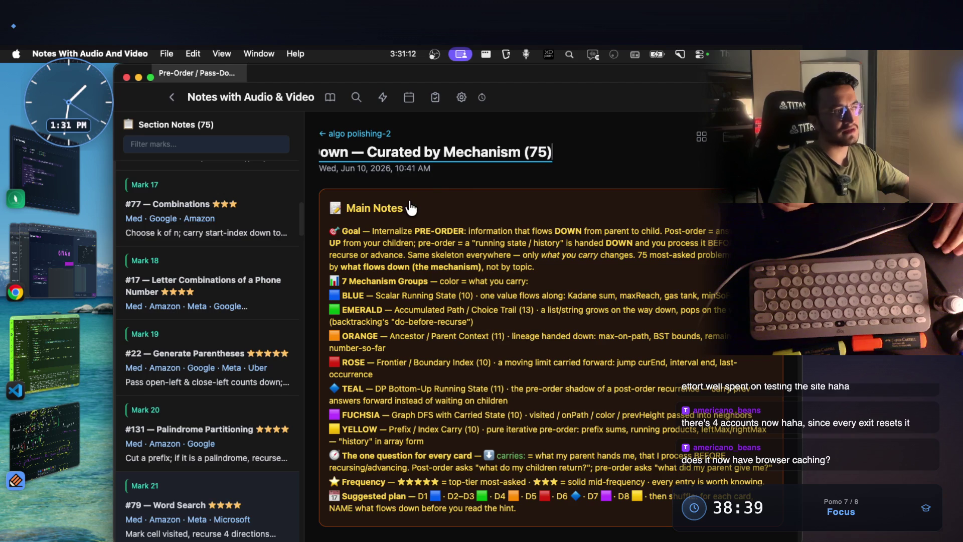
{"action": "left_click", "coordinate": [514, 286]}
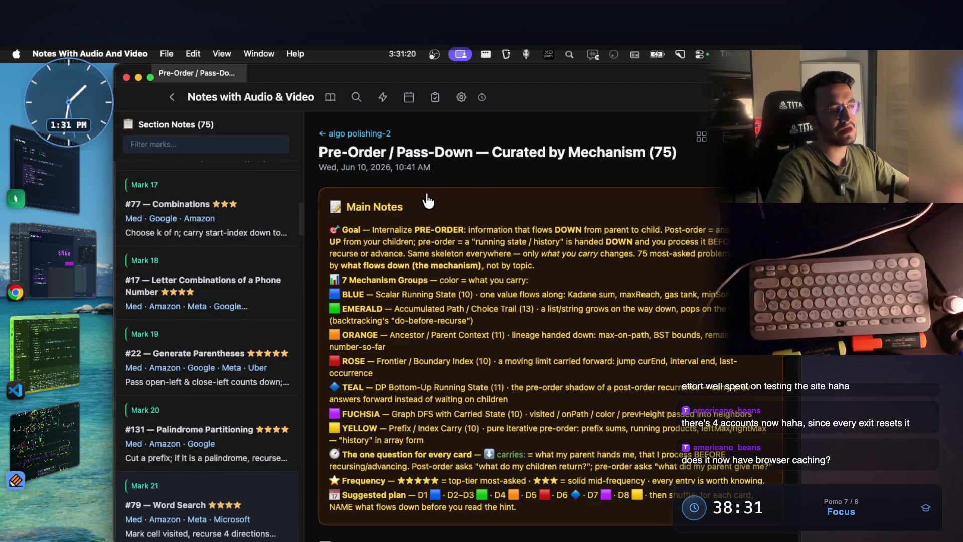
{"action": "left_click", "coordinate": [377, 134]}
{"action": "left_click", "coordinate": [452, 362]}
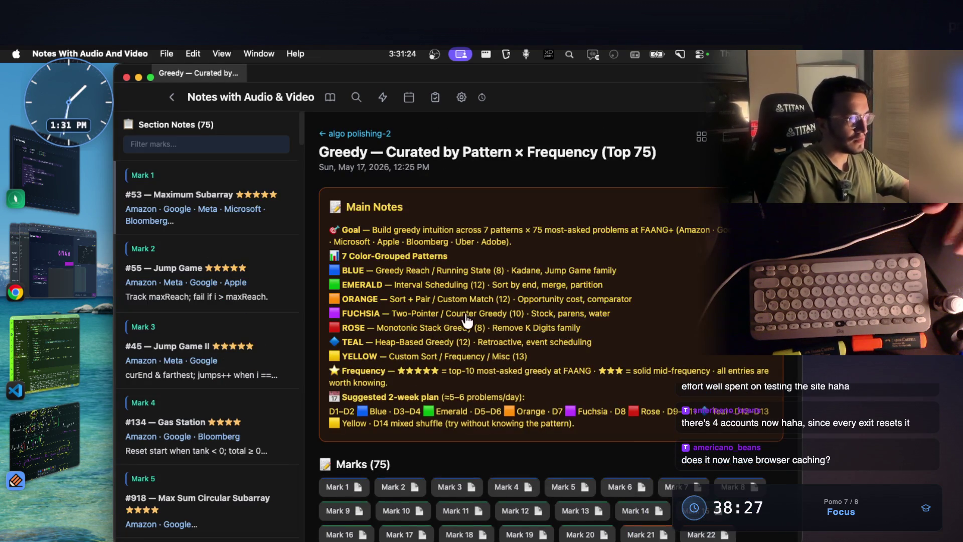
Step: Open Mark 1's problem details and step down through the next few Greedy marks
{"action": "scroll", "coordinate": [480, 239], "scroll_direction": "down", "scroll_amount": 2}
{"action": "left_click", "coordinate": [338, 350]}
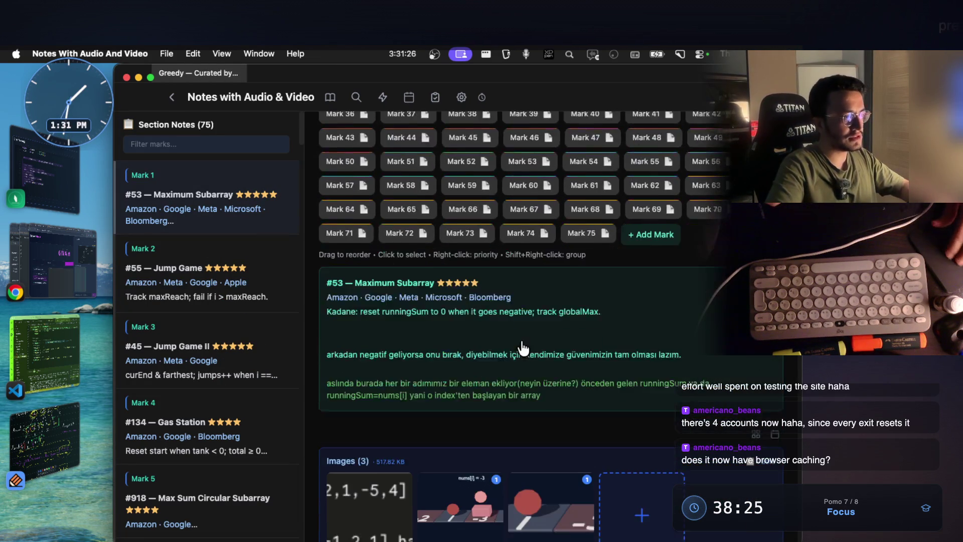
{"action": "key", "text": "Down"}
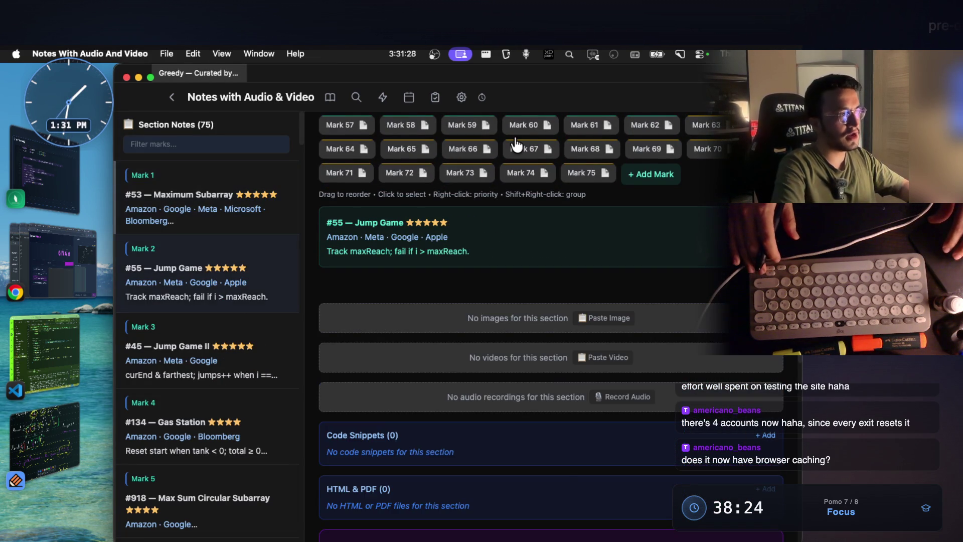
{"action": "key", "text": "Down"}
{"action": "key", "text": "Down"}
{"action": "key", "text": "Down"}
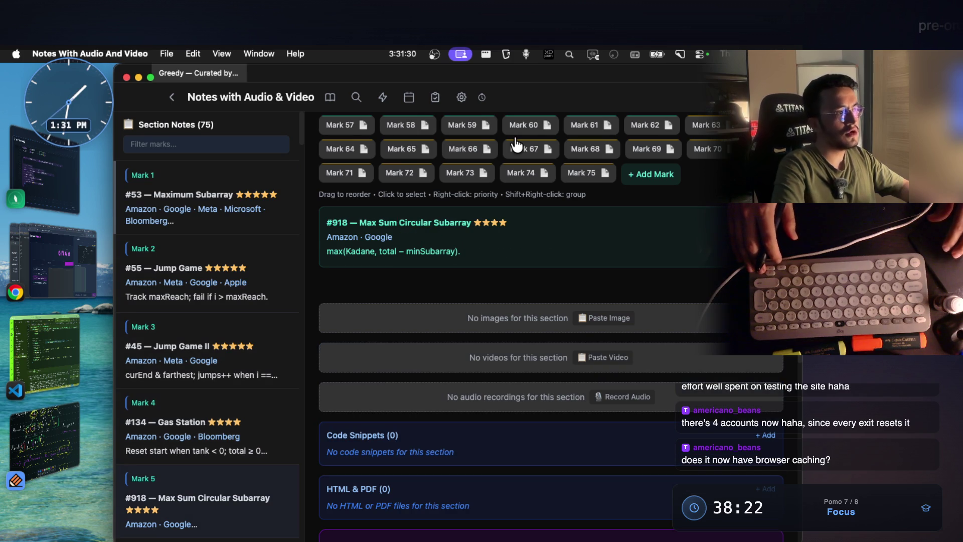
{"action": "scroll", "coordinate": [516, 145], "scroll_direction": "up", "scroll_amount": 3}
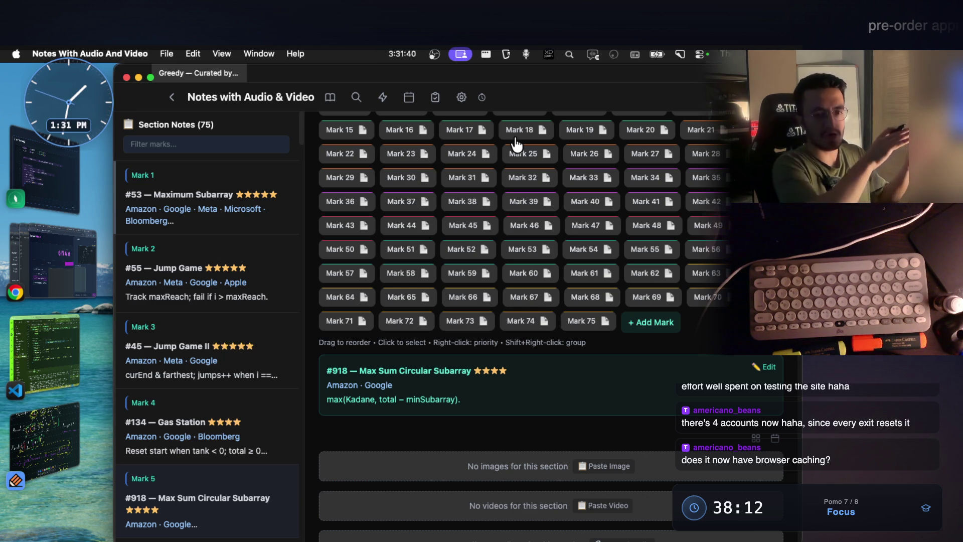
{"action": "key", "text": "Down"}
{"action": "key", "text": "Down"}
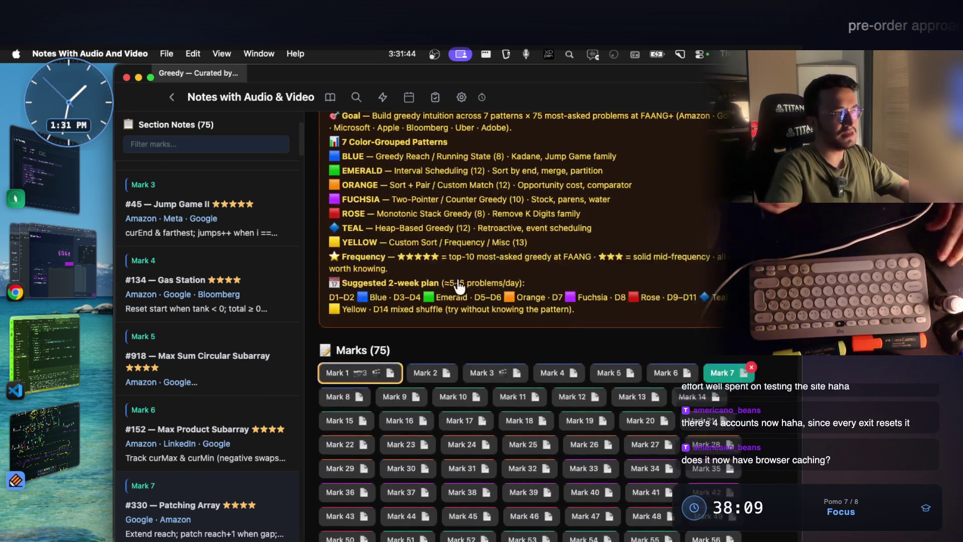
Step: Select the 7 Color-Grouped Patterns block through the YELLOW line, then return to algo polishing-2
{"action": "mouse_move", "coordinate": [377, 227]}
{"action": "left_mouse_down"}
{"action": "mouse_move", "coordinate": [617, 228]}
{"action": "mouse_move", "coordinate": [416, 228]}
{"action": "mouse_move", "coordinate": [450, 296]}
{"action": "mouse_move", "coordinate": [444, 323]}
{"action": "left_mouse_up"}
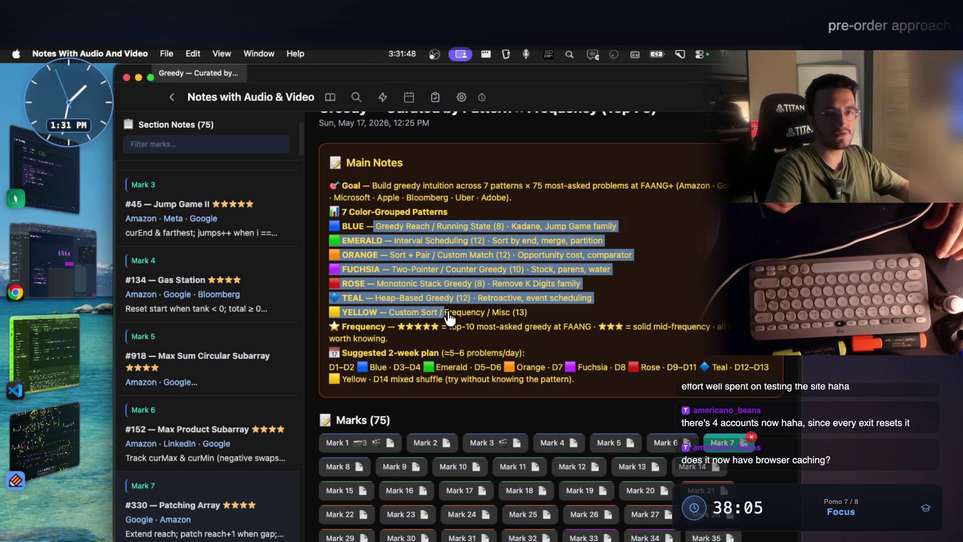
{"action": "left_click_drag", "start_coordinate": [533, 316], "coordinate": [328, 224]}
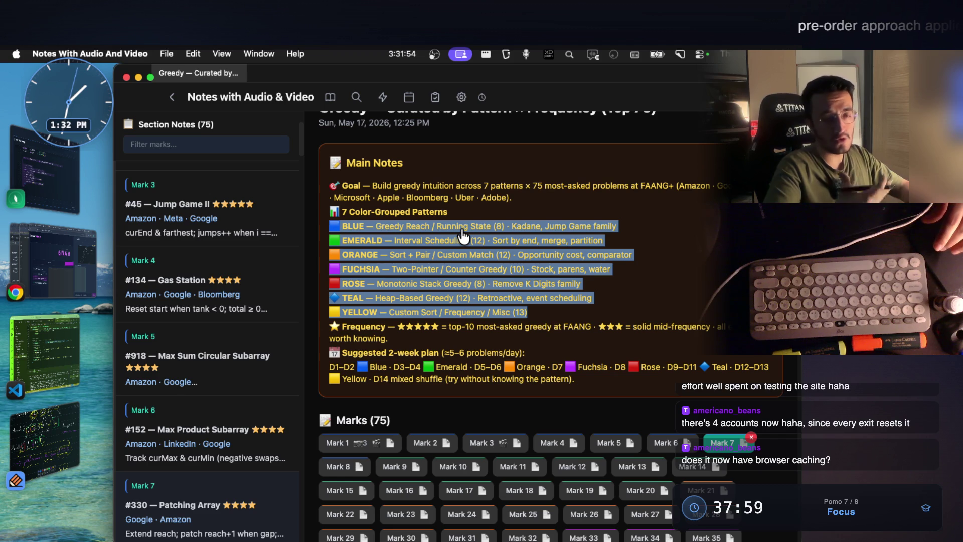
{"action": "left_click", "coordinate": [532, 320]}
{"action": "mouse_move", "coordinate": [531, 320]}
{"action": "left_mouse_down"}
{"action": "mouse_move", "coordinate": [334, 253]}
{"action": "mouse_move", "coordinate": [332, 217]}
{"action": "left_mouse_up"}
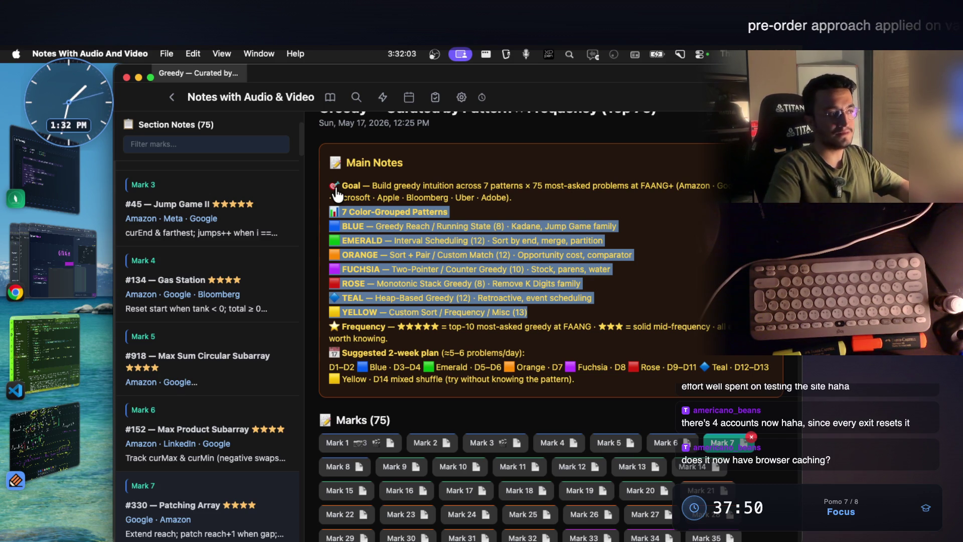
{"action": "scroll", "coordinate": [472, 248], "scroll_direction": "up", "scroll_amount": 2}
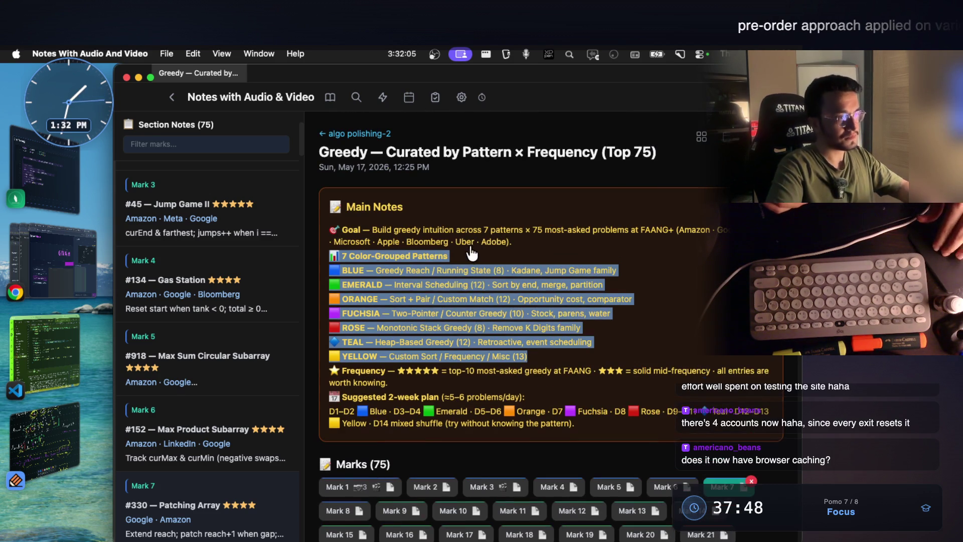
{"action": "left_click", "coordinate": [477, 281]}
{"action": "left_click_drag", "start_coordinate": [527, 357], "coordinate": [329, 247]}
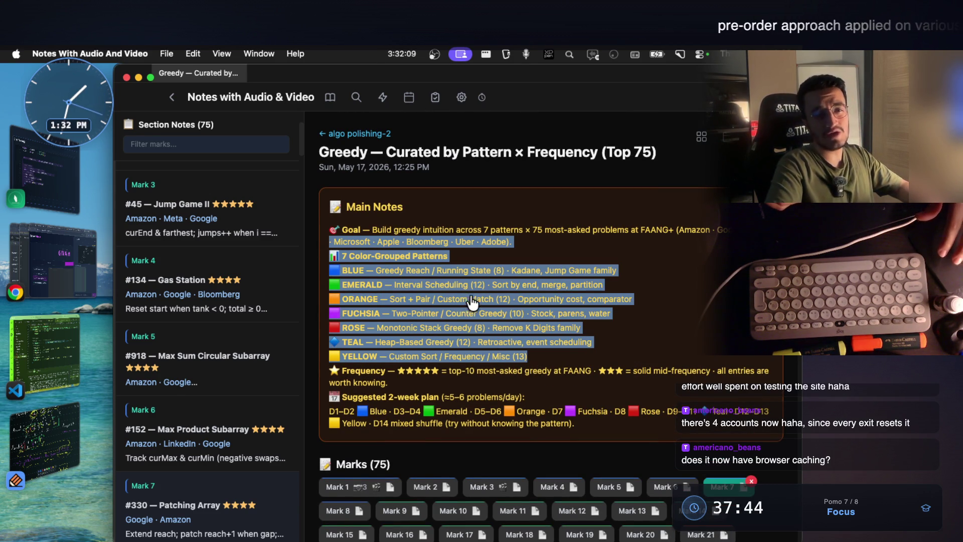
{"action": "mouse_move", "coordinate": [528, 357]}
{"action": "left_mouse_down"}
{"action": "mouse_move", "coordinate": [482, 358]}
{"action": "mouse_move", "coordinate": [326, 255]}
{"action": "left_mouse_up"}
{"action": "mouse_move", "coordinate": [528, 357]}
{"action": "left_mouse_down"}
{"action": "mouse_move", "coordinate": [351, 342]}
{"action": "mouse_move", "coordinate": [338, 258]}
{"action": "left_mouse_up"}
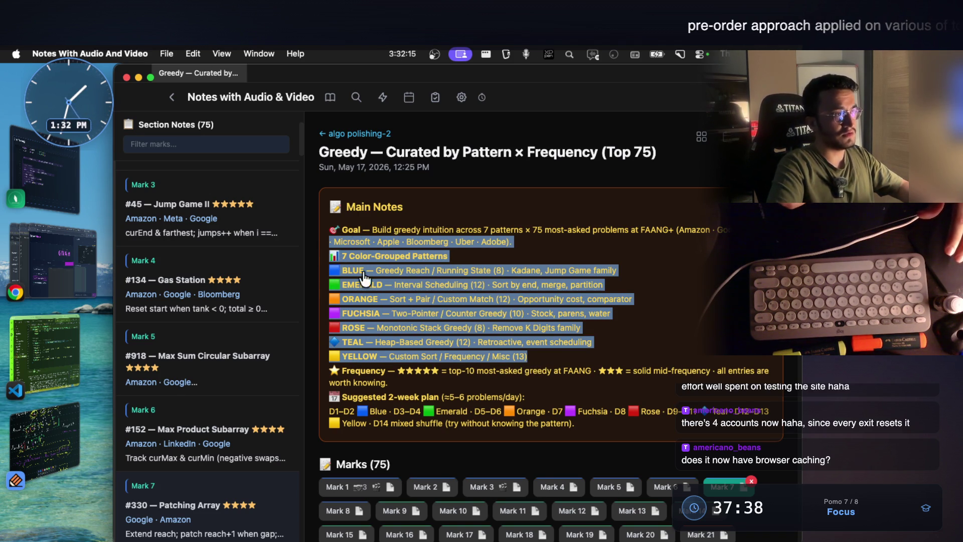
{"action": "left_click", "coordinate": [377, 134]}
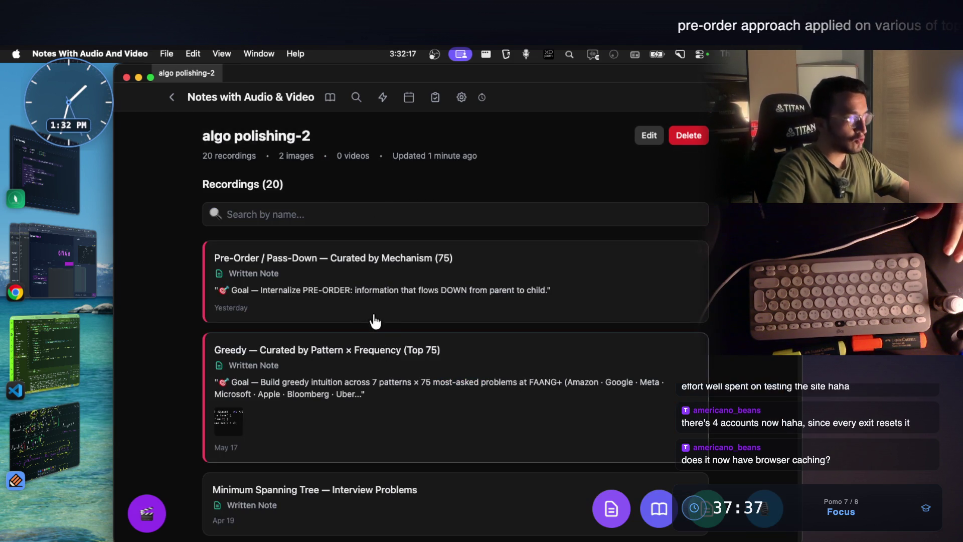
Step: Open the Pre-Order / Pass-Down note and show the notes for Marks 17 through 21
{"action": "left_click", "coordinate": [382, 278]}
{"action": "scroll", "coordinate": [429, 286], "scroll_direction": "down", "scroll_amount": 10}
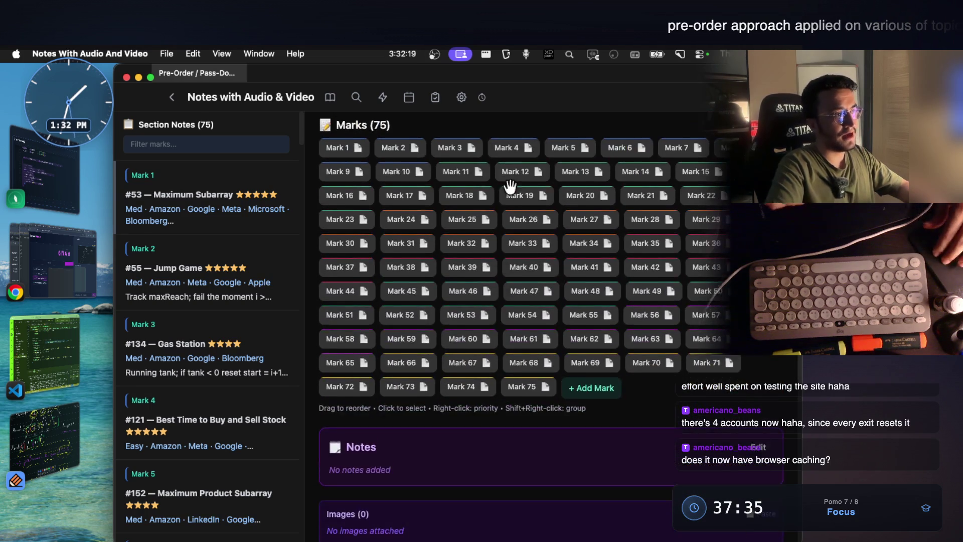
{"action": "left_click", "coordinate": [409, 232]}
{"action": "left_click", "coordinate": [461, 230]}
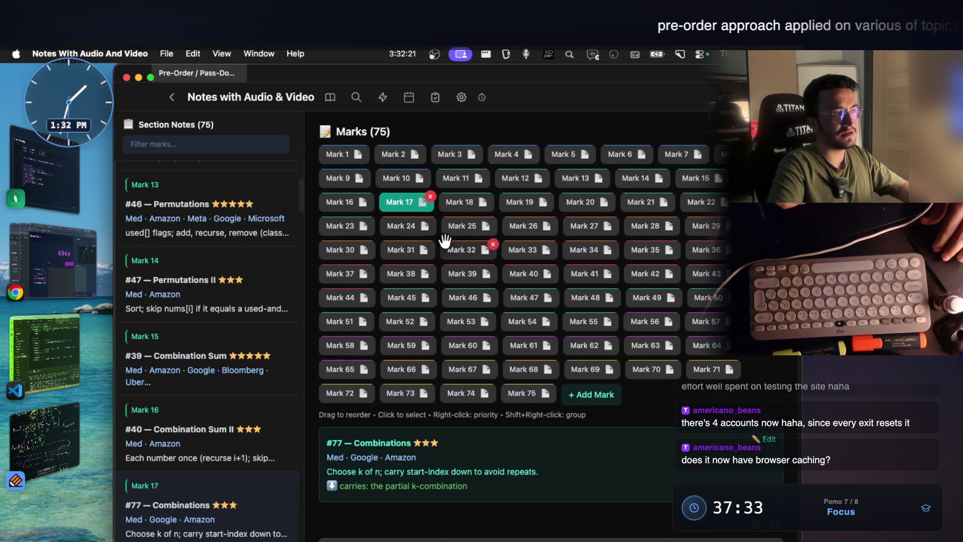
{"action": "left_click", "coordinate": [534, 203]}
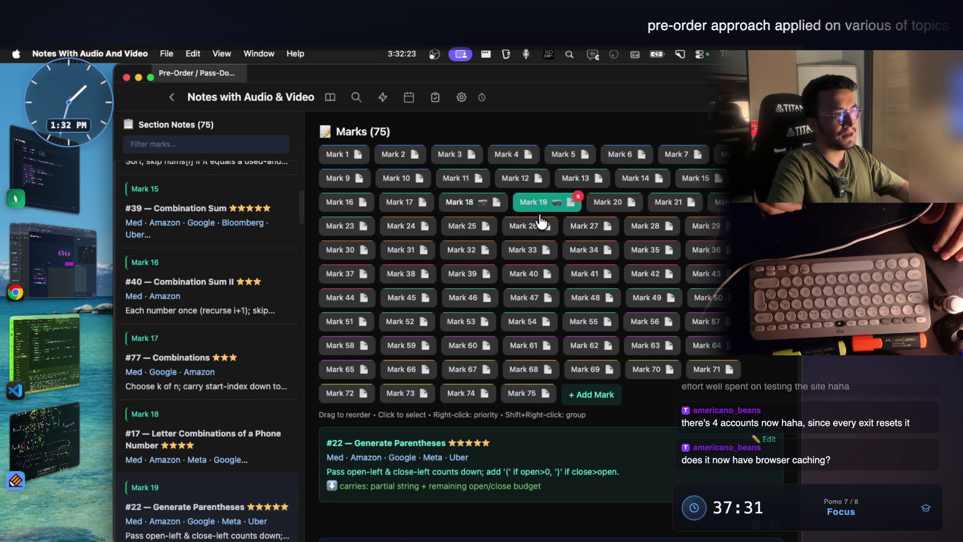
{"action": "left_click", "coordinate": [618, 206]}
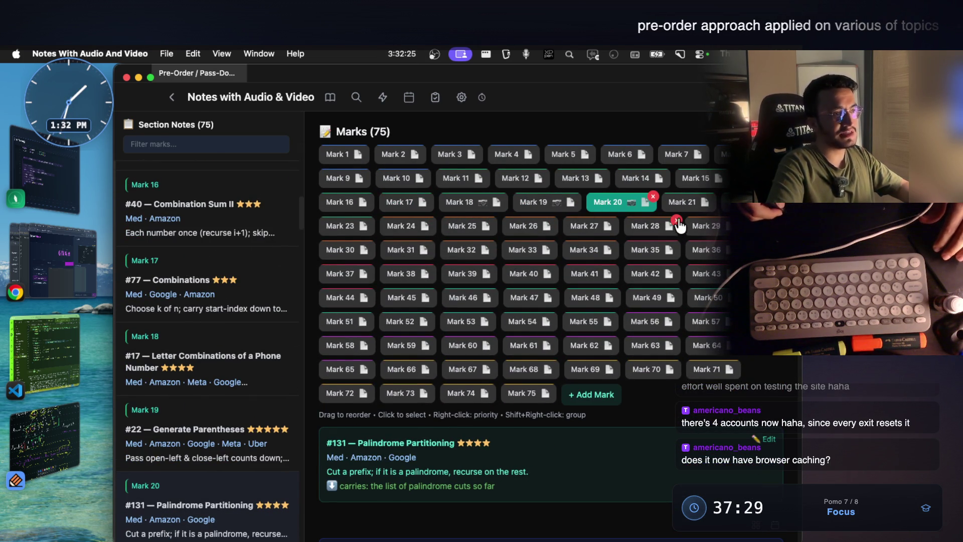
{"action": "left_click", "coordinate": [683, 204]}
Step: Step forward through Marks 22, 23 N-Queens, 24, 27 and 31 to Mark 33
{"action": "key", "text": "Right"}
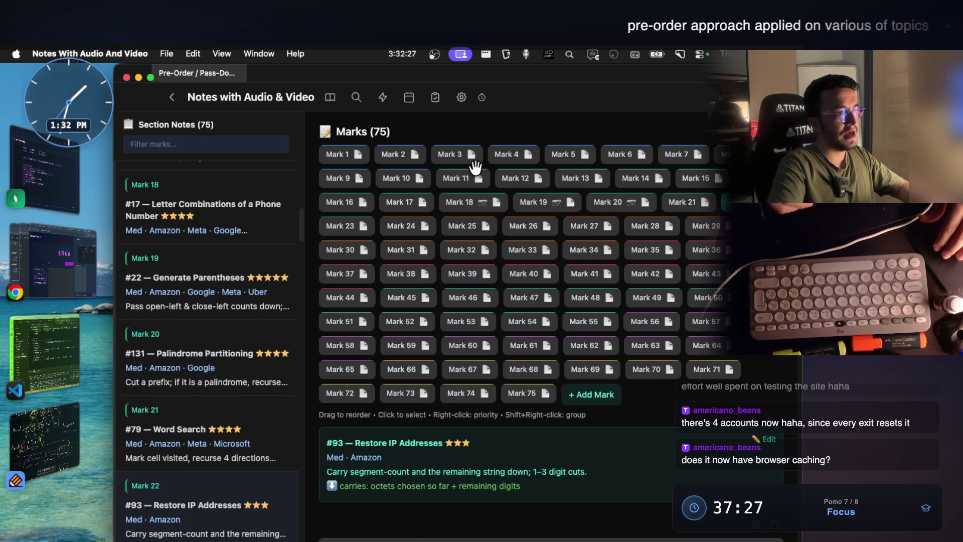
{"action": "key", "text": "Right"}
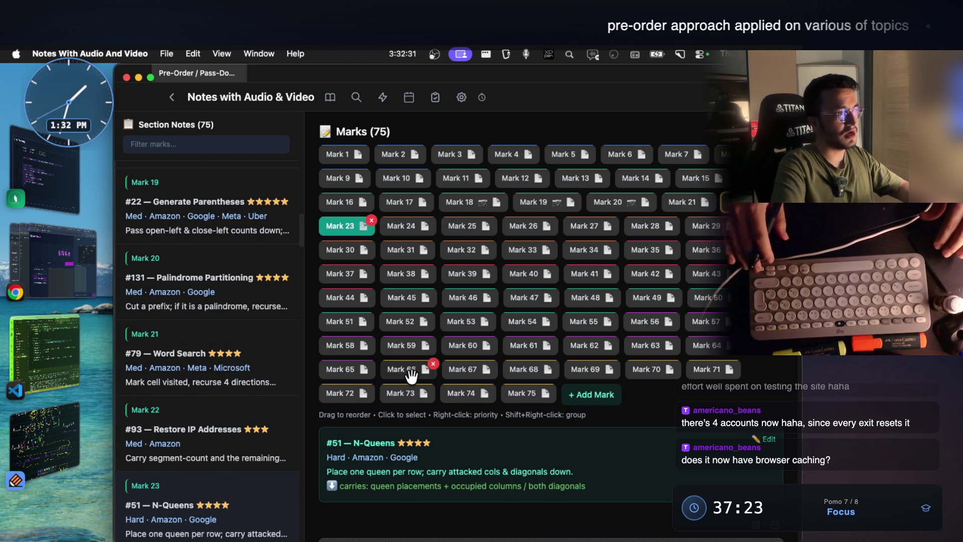
{"action": "key", "text": "Right"}
{"action": "key", "text": "Right"}
{"action": "key", "text": "Right"}
{"action": "key", "text": "Right"}
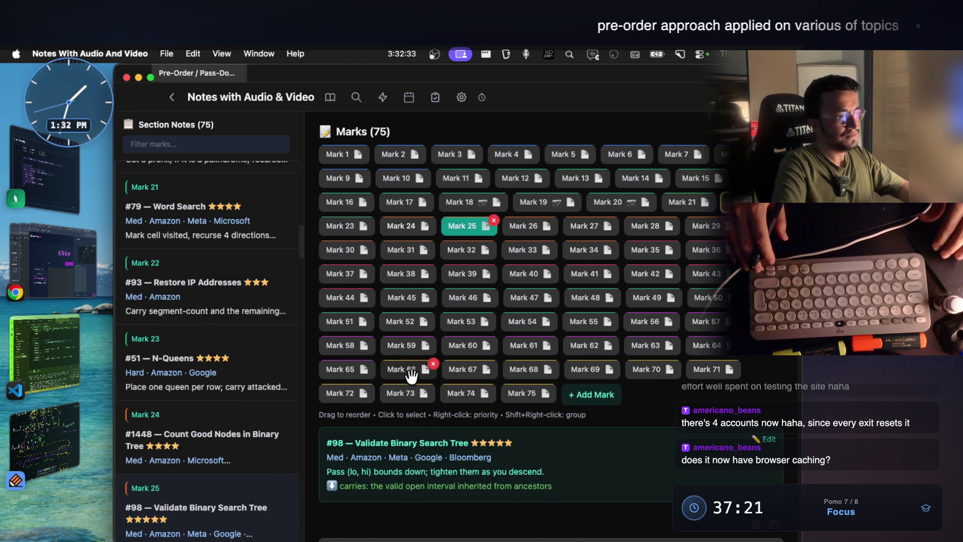
{"action": "key", "text": "Right"}
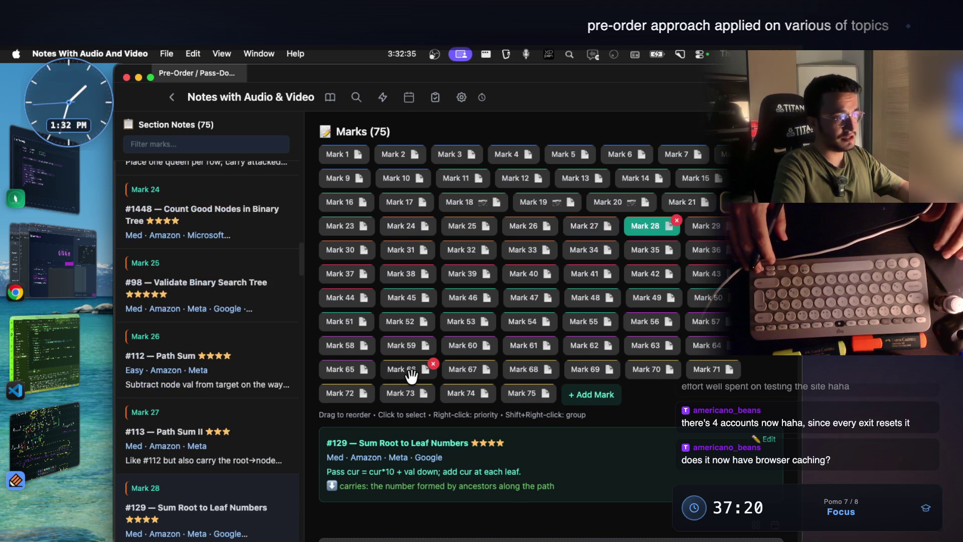
{"action": "scroll", "coordinate": [411, 376], "scroll_direction": "down", "scroll_amount": 3}
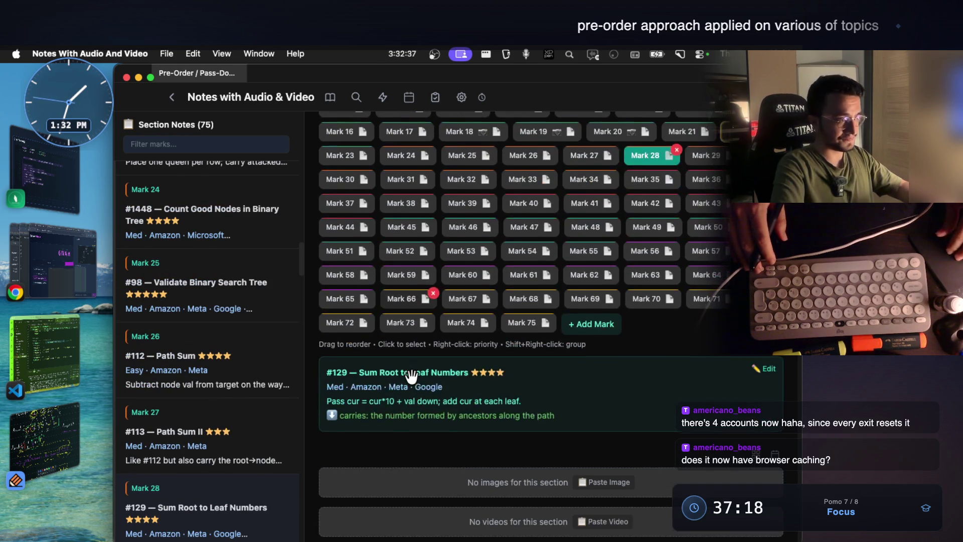
{"action": "key", "text": "Right"}
{"action": "key", "text": "Right"}
{"action": "key", "text": "Right"}
{"action": "key", "text": "Right"}
{"action": "key", "text": "Right"}
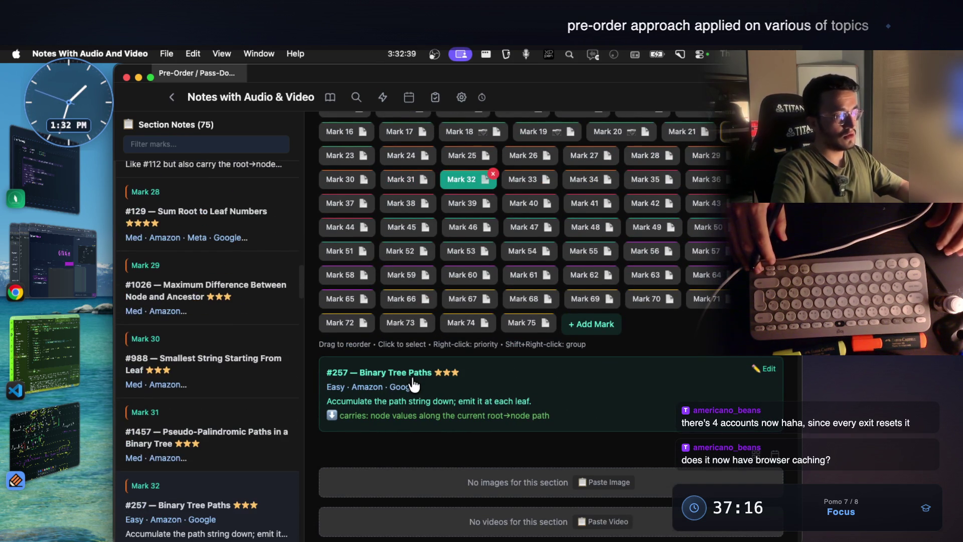
{"action": "key", "text": "Right"}
{"action": "key", "text": "Right"}
{"action": "key", "text": "Right"}
{"action": "key", "text": "Right"}
{"action": "key", "text": "Right"}
{"action": "key", "text": "Right"}
{"action": "key", "text": "Right"}
{"action": "key", "text": "Right"}
{"action": "key", "text": "Right"}
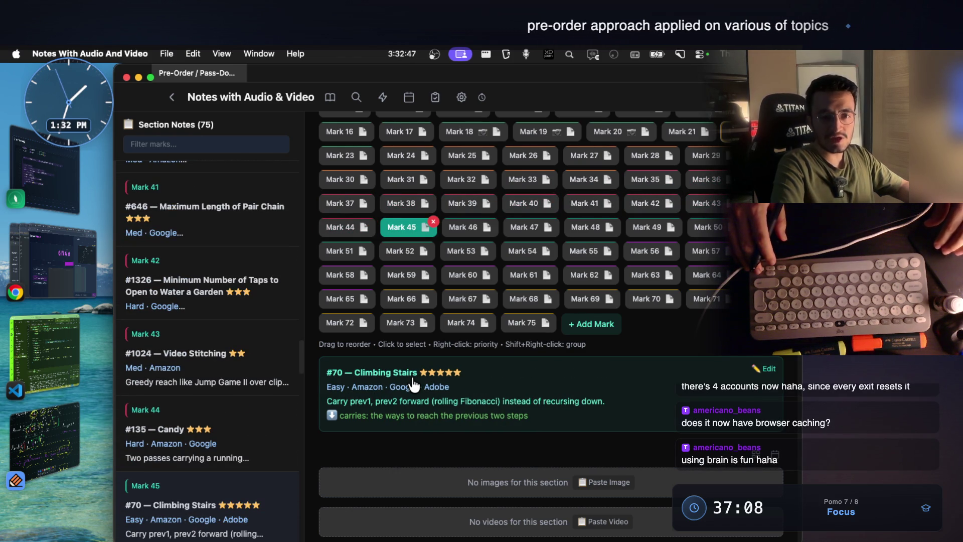
Step: Move back and forth among Marks 45 Climbing Stairs, 46 House Robber, 47 House Robber II, 48, and 49 Decode Ways
{"action": "key", "text": "Right"}
{"action": "key", "text": "Right"}
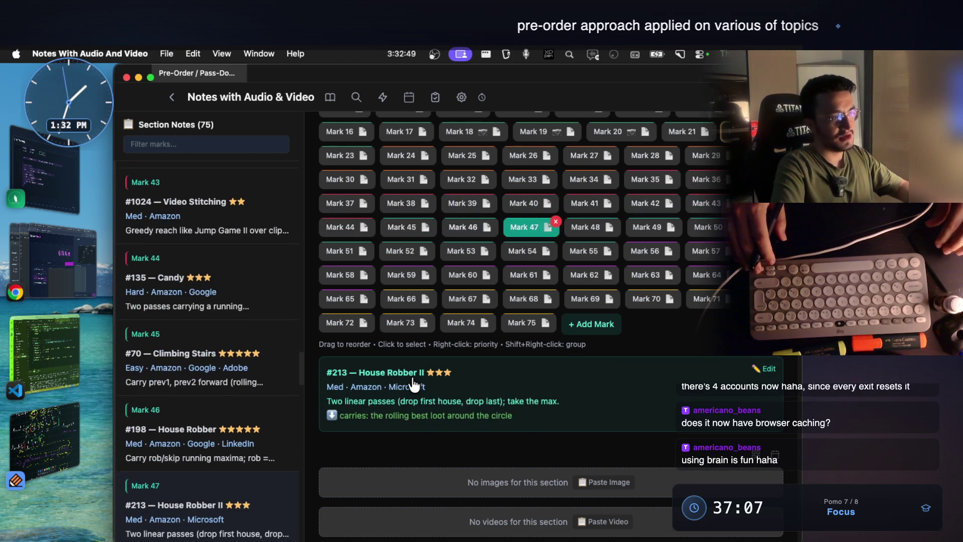
{"action": "key", "text": "Left"}
{"action": "key", "text": "Left"}
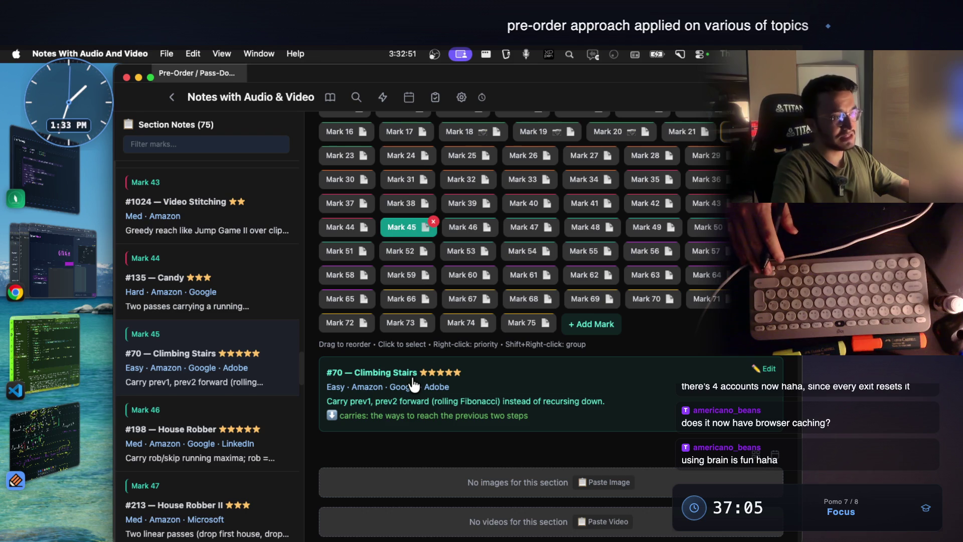
{"action": "key", "text": "Right"}
{"action": "key", "text": "Right"}
{"action": "key", "text": "Right"}
{"action": "key", "text": "Right"}
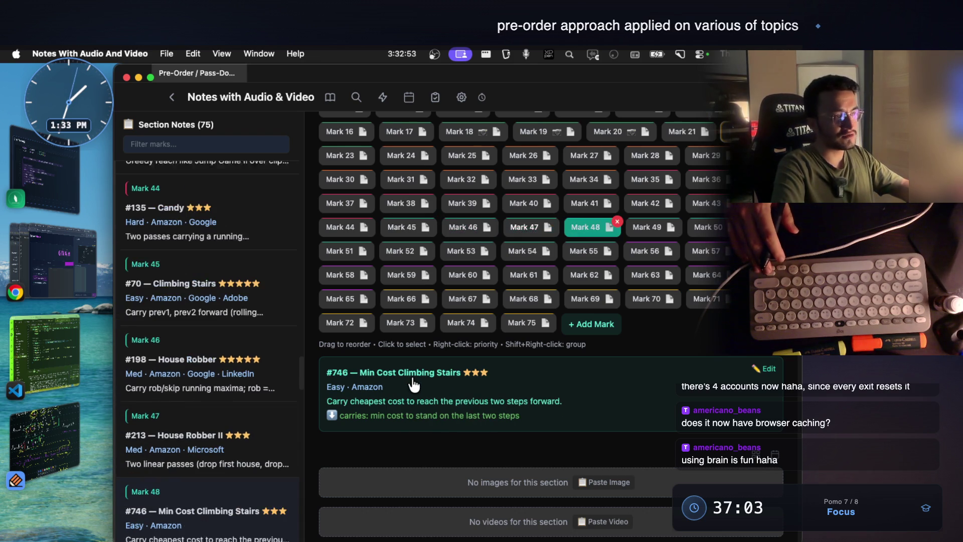
{"action": "key", "text": "Right"}
{"action": "key", "text": "Right"}
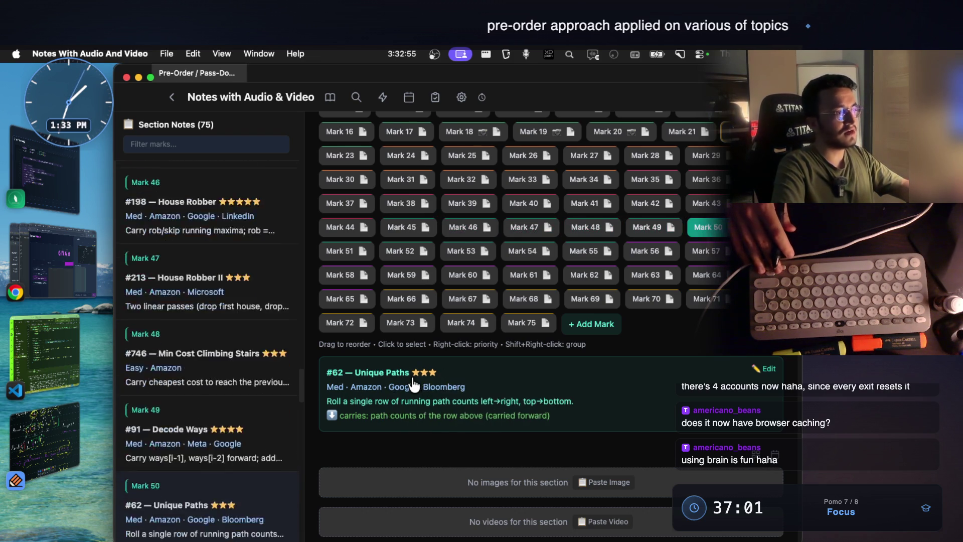
{"action": "key", "text": "Left"}
{"action": "key", "text": "Left"}
{"action": "key", "text": "Left"}
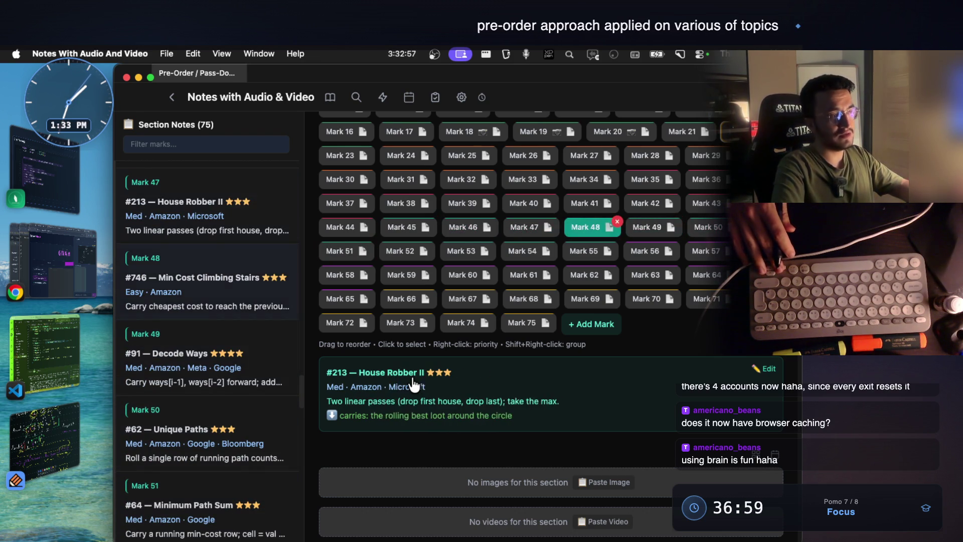
{"action": "key", "text": "Right"}
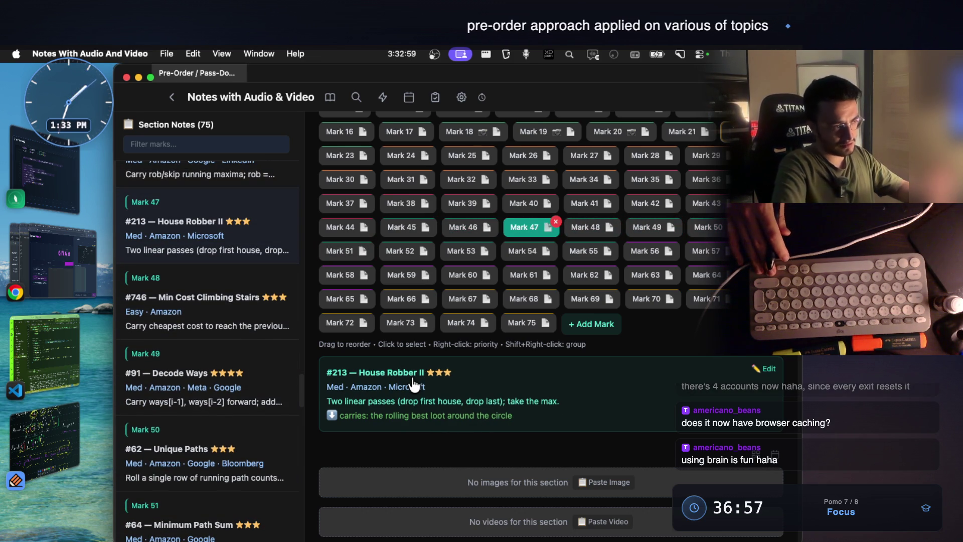
{"action": "key", "text": "Right"}
{"action": "key", "text": "Right"}
{"action": "key", "text": "Right"}
{"action": "key", "text": "Right"}
{"action": "key", "text": "Right"}
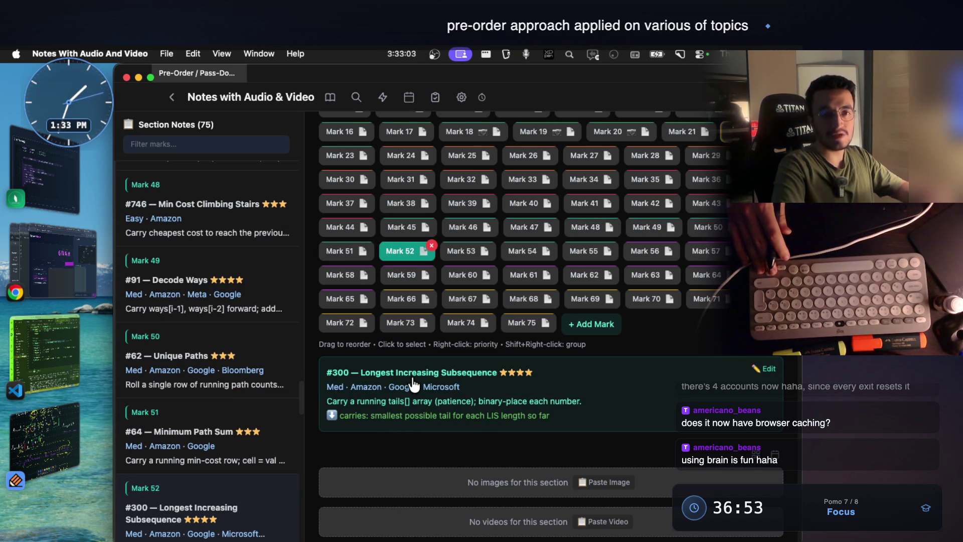
Step: Advance to Mark 54 Perfect Squares, 58 Clone Graph and 62 Surrounded Regions, then return to the list
{"action": "key", "text": "Right"}
{"action": "key", "text": "Right"}
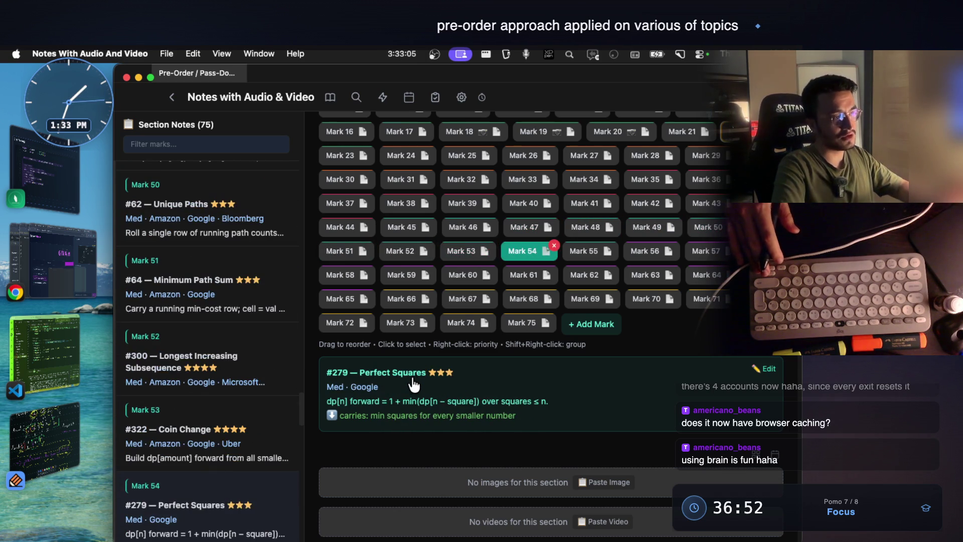
{"action": "key", "text": "Right"}
{"action": "key", "text": "Right"}
{"action": "key", "text": "Right"}
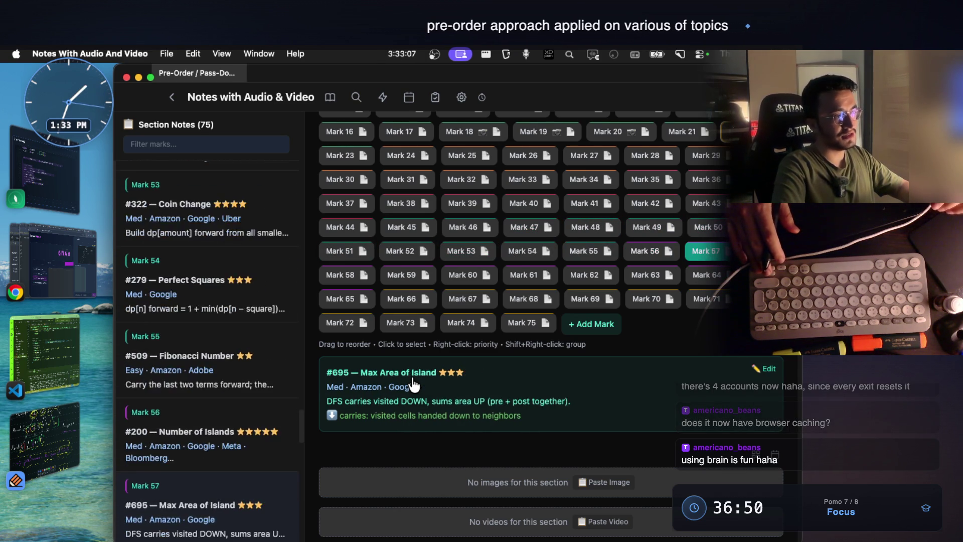
{"action": "key", "text": "Right"}
{"action": "key", "text": "Right"}
{"action": "key", "text": "Right"}
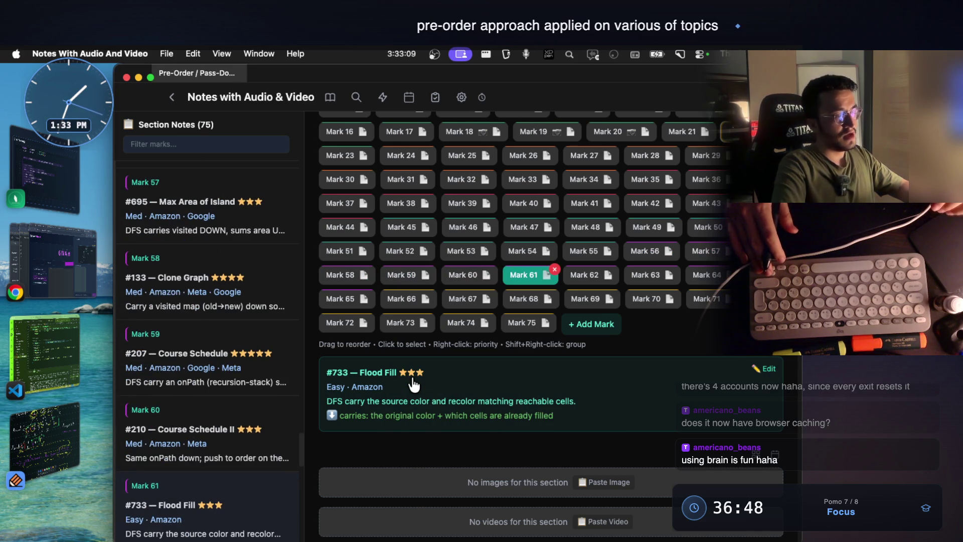
{"action": "scroll", "coordinate": [431, 220], "scroll_direction": "up", "scroll_amount": 3}
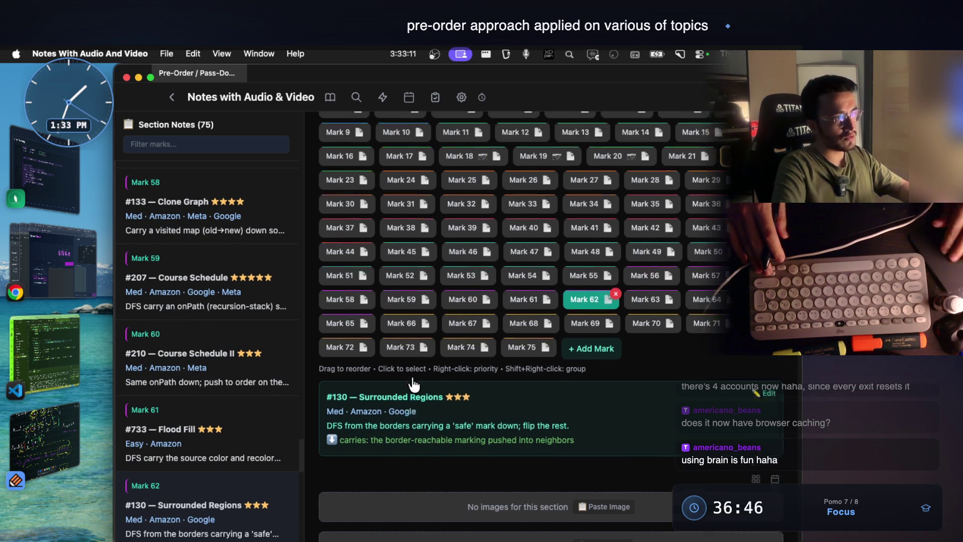
{"action": "scroll", "coordinate": [430, 221], "scroll_direction": "up", "scroll_amount": 8}
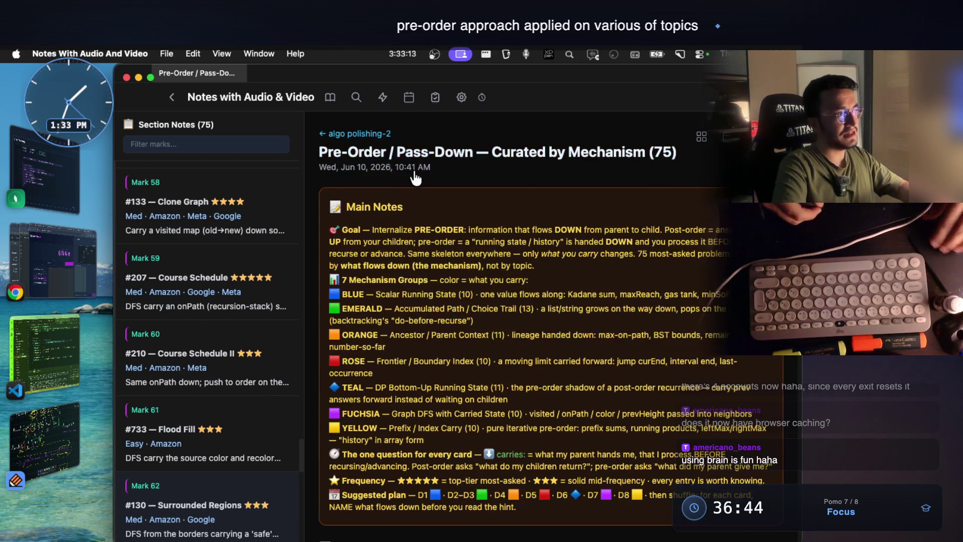
{"action": "left_click", "coordinate": [376, 134]}
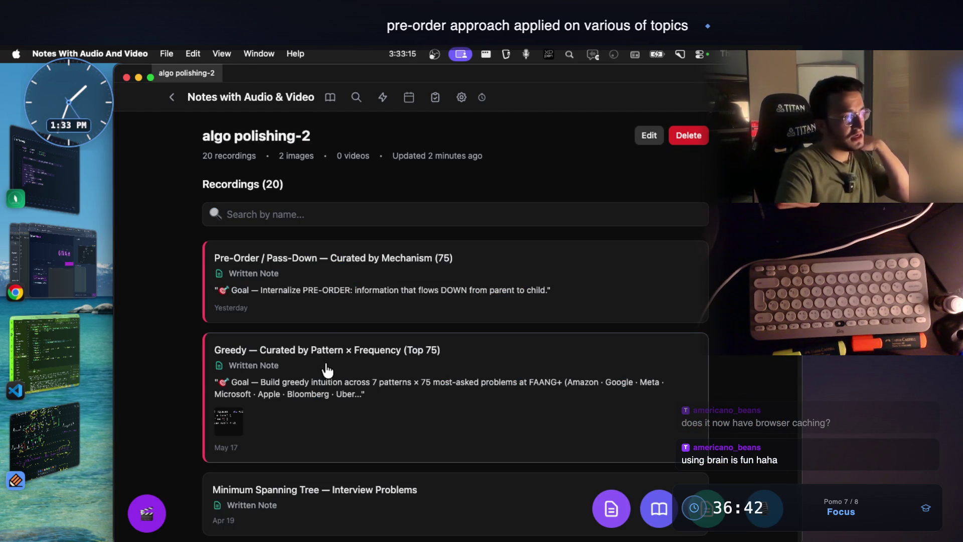
Step: Scroll down the algo polishing-2 list and open the '7 days plan' note with its 48 marks
{"action": "scroll", "coordinate": [387, 352], "scroll_direction": "down", "scroll_amount": 15}
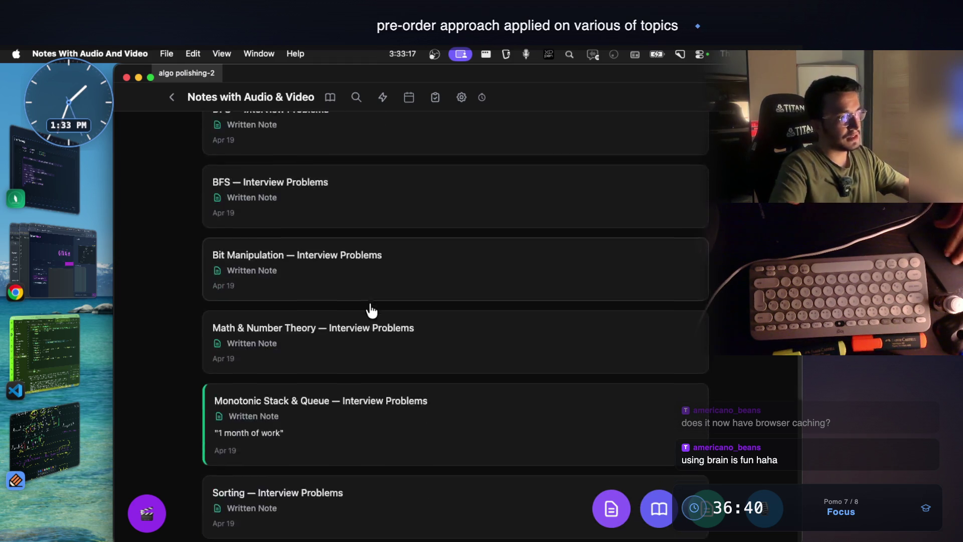
{"action": "scroll", "coordinate": [371, 311], "scroll_direction": "down", "scroll_amount": 5}
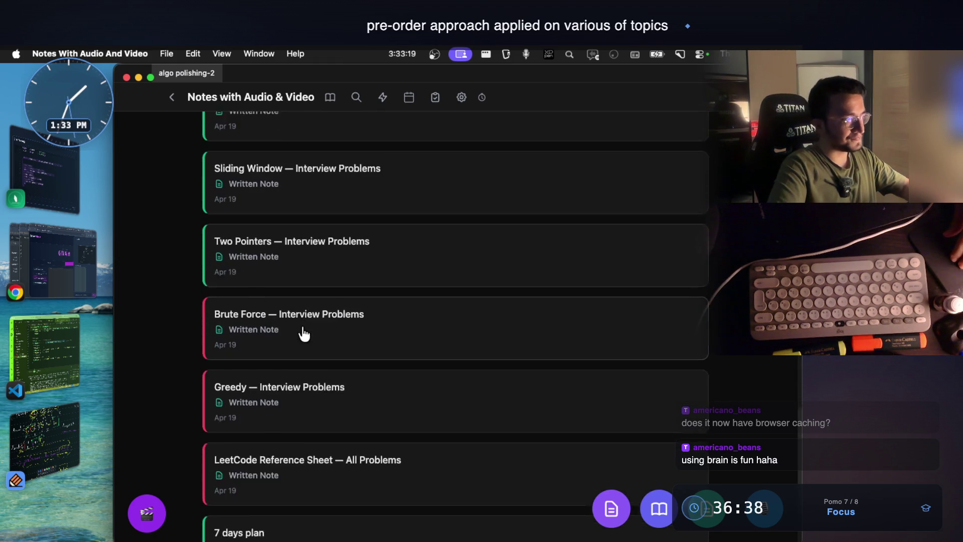
{"action": "scroll", "coordinate": [297, 341], "scroll_direction": "down", "scroll_amount": 2}
{"action": "scroll", "coordinate": [301, 337], "scroll_direction": "up", "scroll_amount": 4}
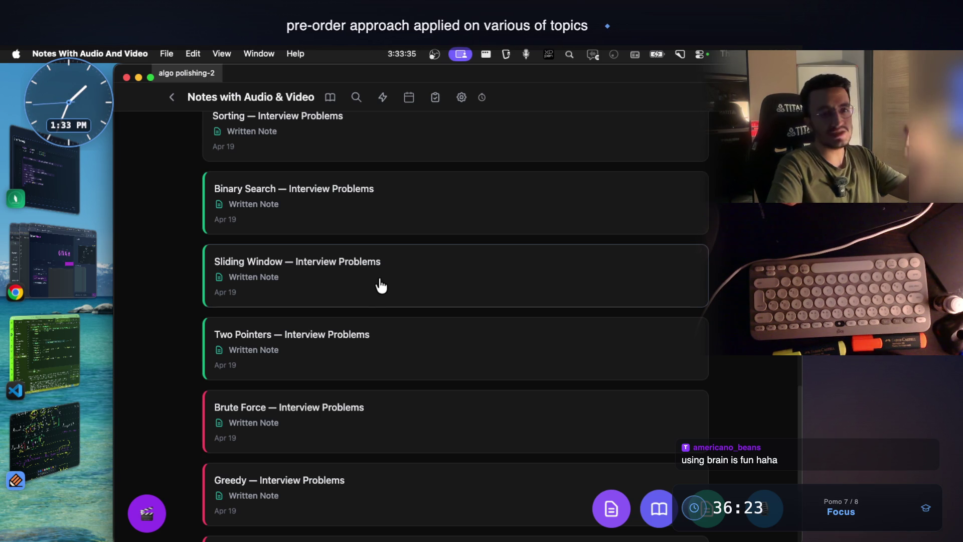
{"action": "scroll", "coordinate": [382, 284], "scroll_direction": "down", "scroll_amount": 5}
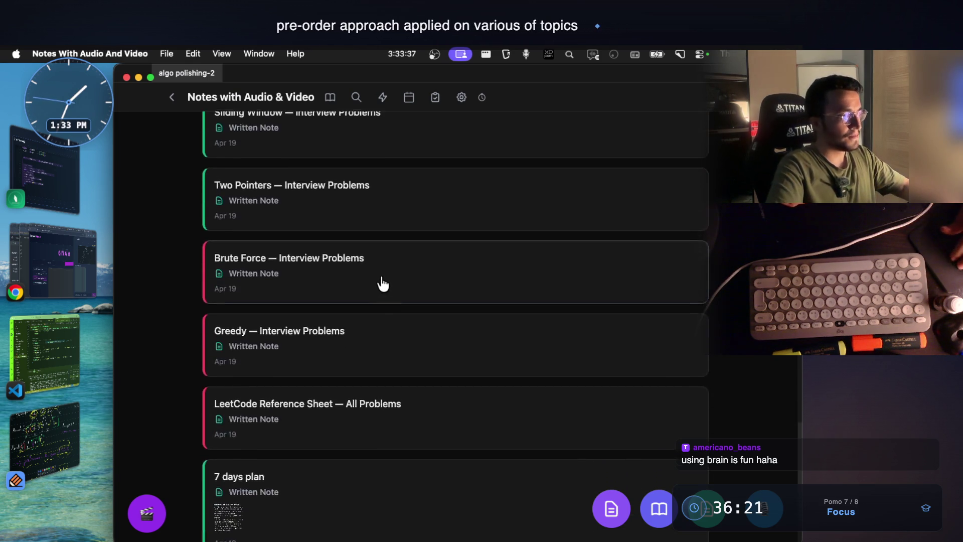
{"action": "left_click", "coordinate": [326, 407]}
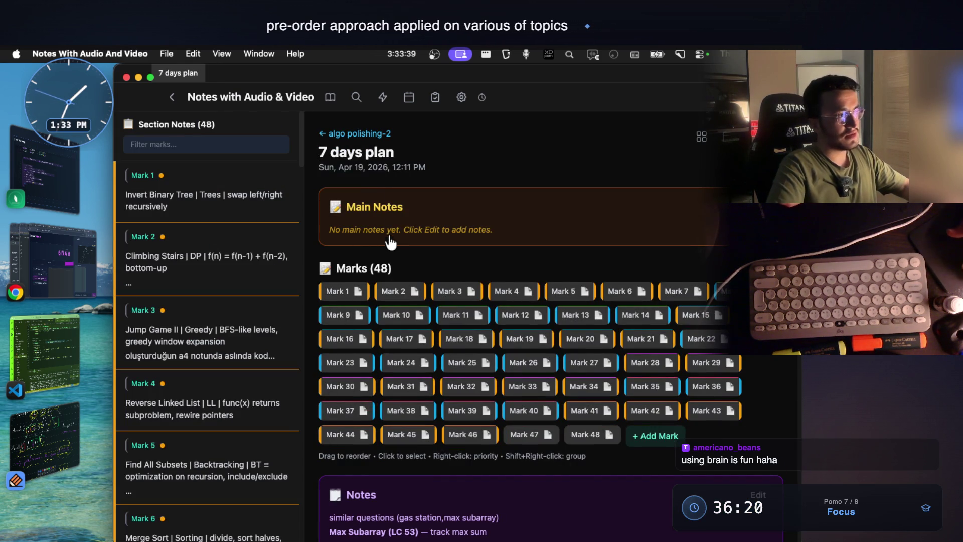
Step: Show Mark 1 and step forward through Climbing Stairs, Remove Kth from End and Container With Most Water to LRU Cache
{"action": "left_click", "coordinate": [343, 293]}
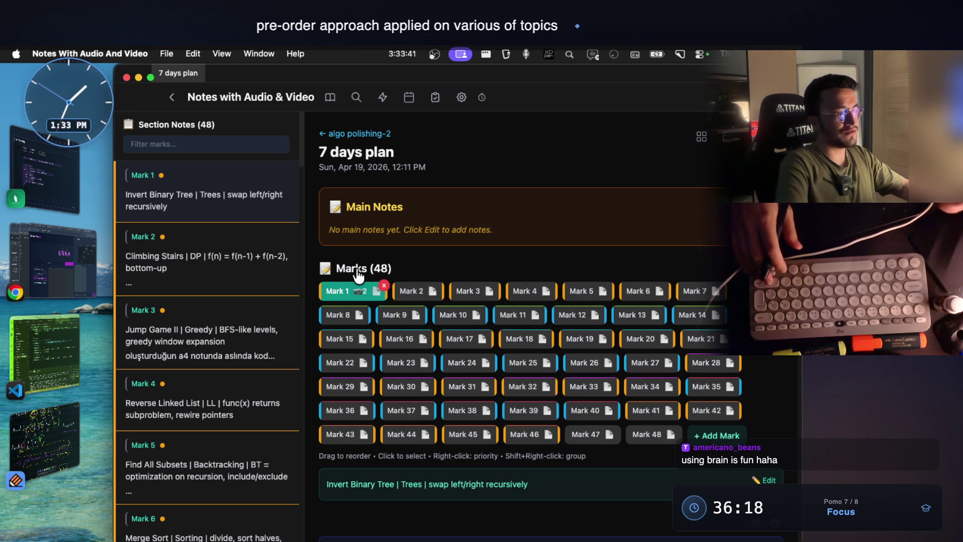
{"action": "key", "text": "Right"}
{"action": "scroll", "coordinate": [358, 275], "scroll_direction": "down", "scroll_amount": 1}
{"action": "scroll", "coordinate": [358, 275], "scroll_direction": "down", "scroll_amount": 2}
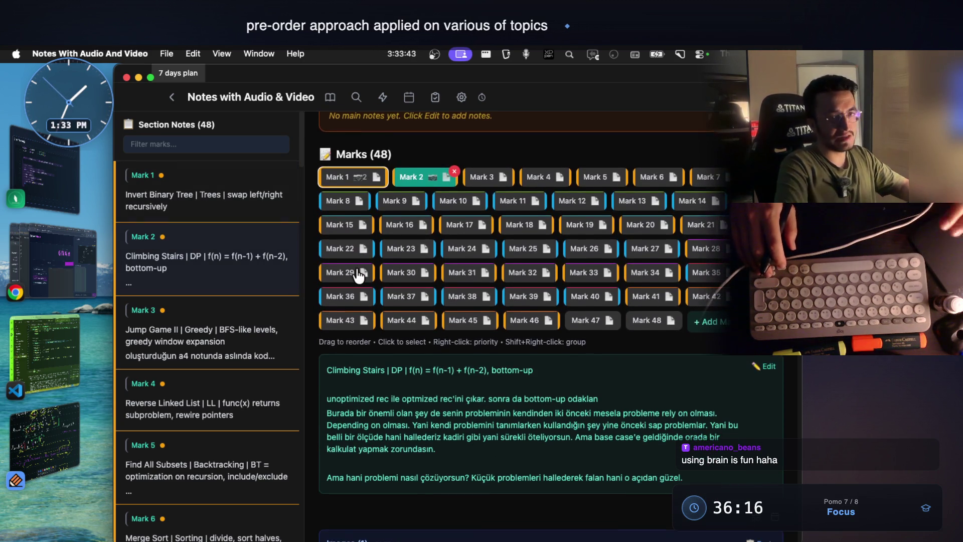
{"action": "key", "text": "Right"}
{"action": "key", "text": "Right"}
{"action": "key", "text": "Right"}
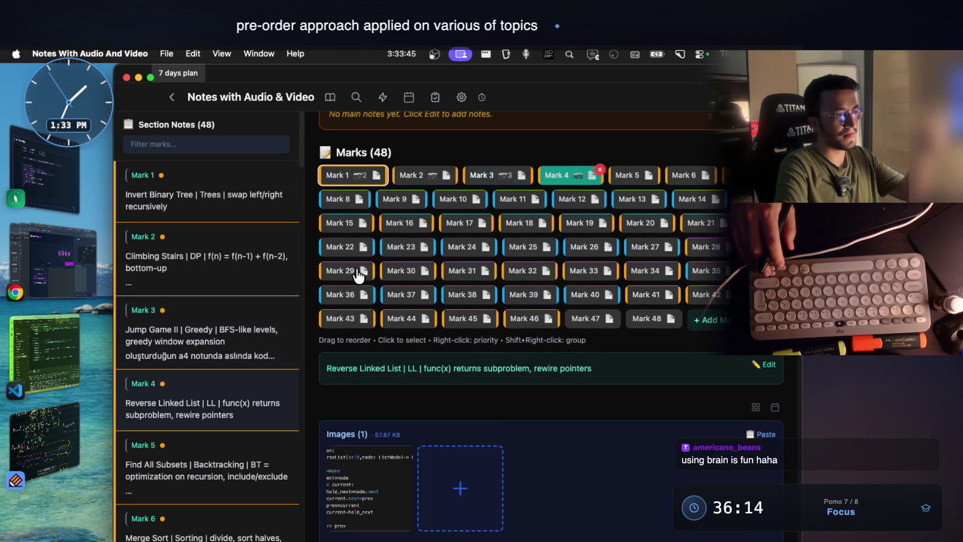
{"action": "key", "text": "Right"}
{"action": "key", "text": "Right"}
{"action": "key", "text": "Right"}
{"action": "scroll", "coordinate": [358, 275], "scroll_direction": "down", "scroll_amount": 2}
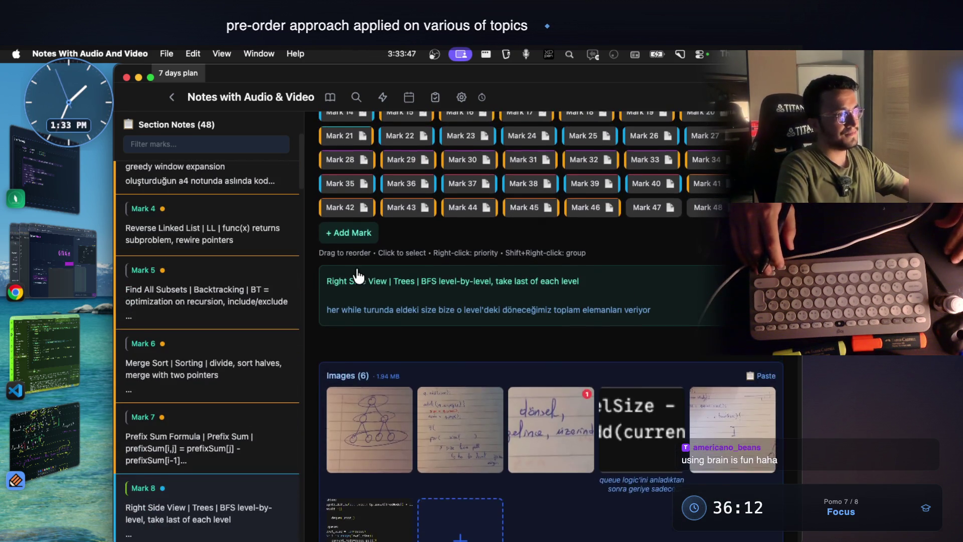
{"action": "key", "text": "Right"}
{"action": "key", "text": "Right"}
{"action": "key", "text": "Right"}
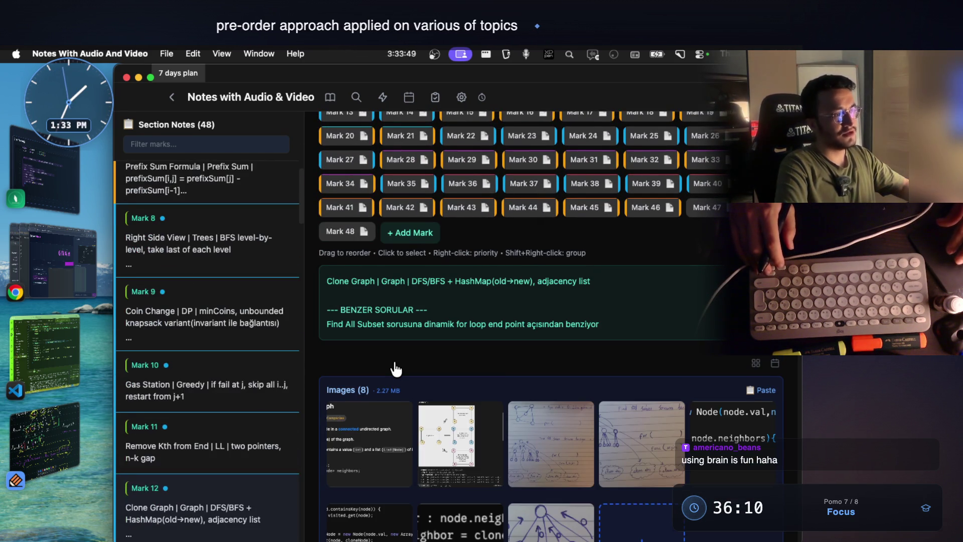
{"action": "key", "text": "Right"}
{"action": "key", "text": "Right"}
{"action": "key", "text": "Right"}
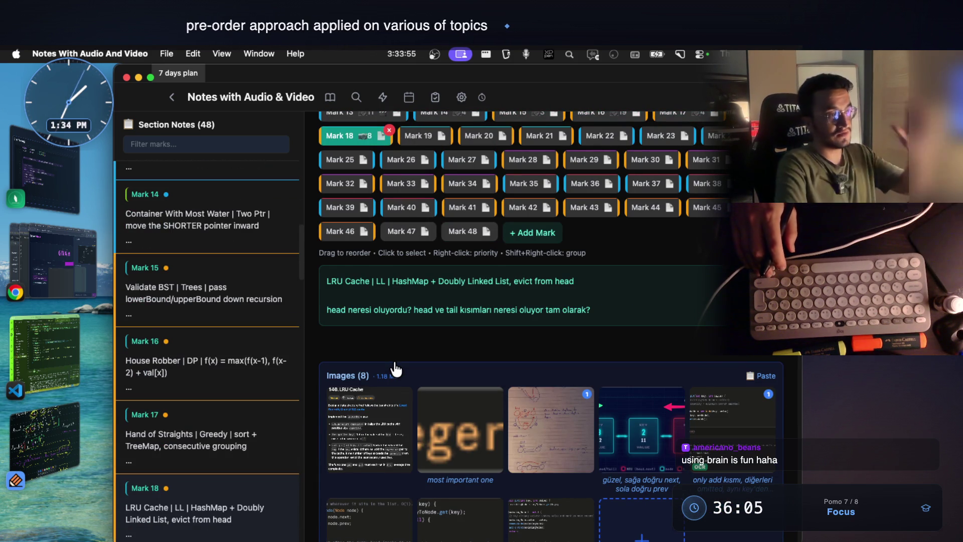
Step: Advance through LCS, Binary Tree Diameter, Lemonade Change, Midpoint of LL and BT vs Pruning to Word Break
{"action": "key", "text": "Right"}
{"action": "key", "text": "Right"}
{"action": "key", "text": "Right"}
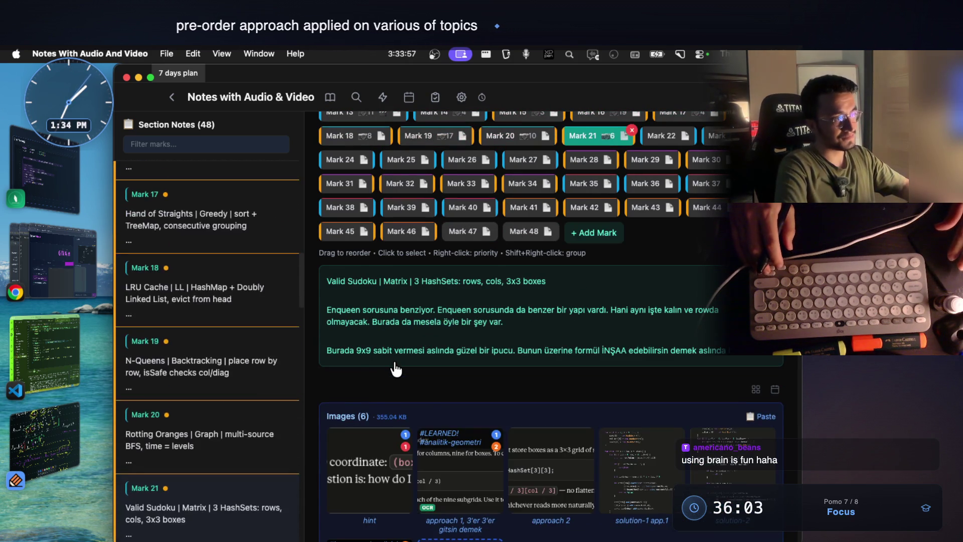
{"action": "key", "text": "Right"}
{"action": "key", "text": "Right"}
{"action": "key", "text": "Right"}
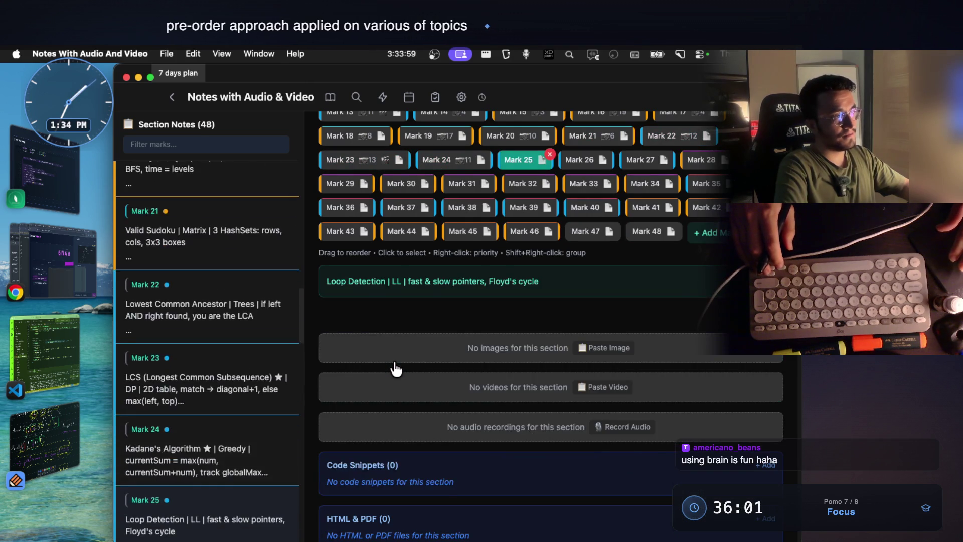
{"action": "key", "text": "Right"}
{"action": "key", "text": "Right"}
{"action": "key", "text": "Right"}
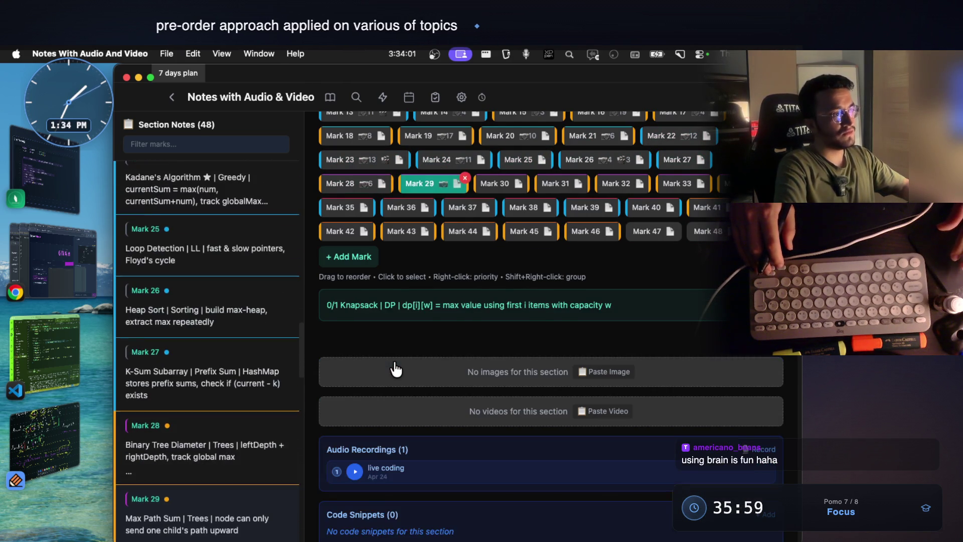
{"action": "key", "text": "Right"}
{"action": "key", "text": "Right"}
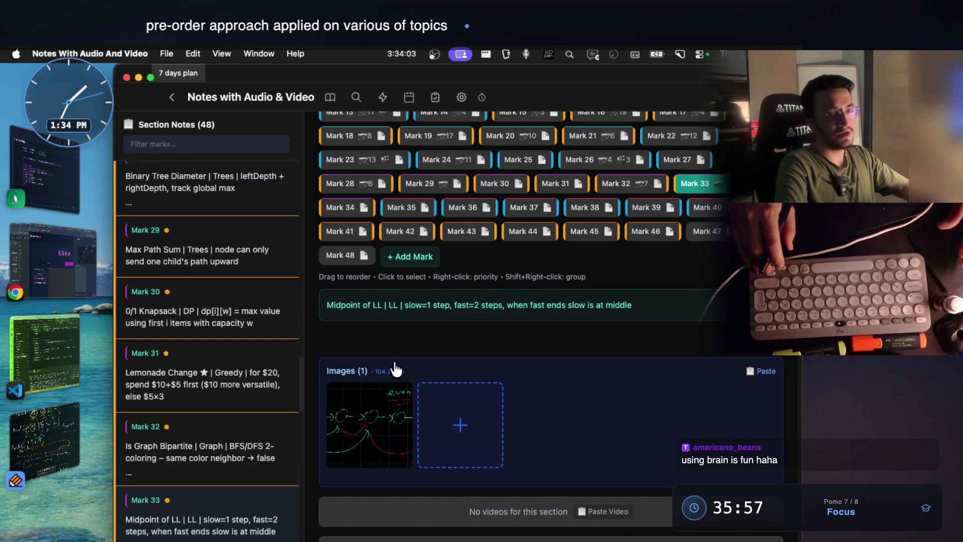
{"action": "key", "text": "Right"}
{"action": "key", "text": "Right"}
{"action": "key", "text": "Right"}
{"action": "key", "text": "Right"}
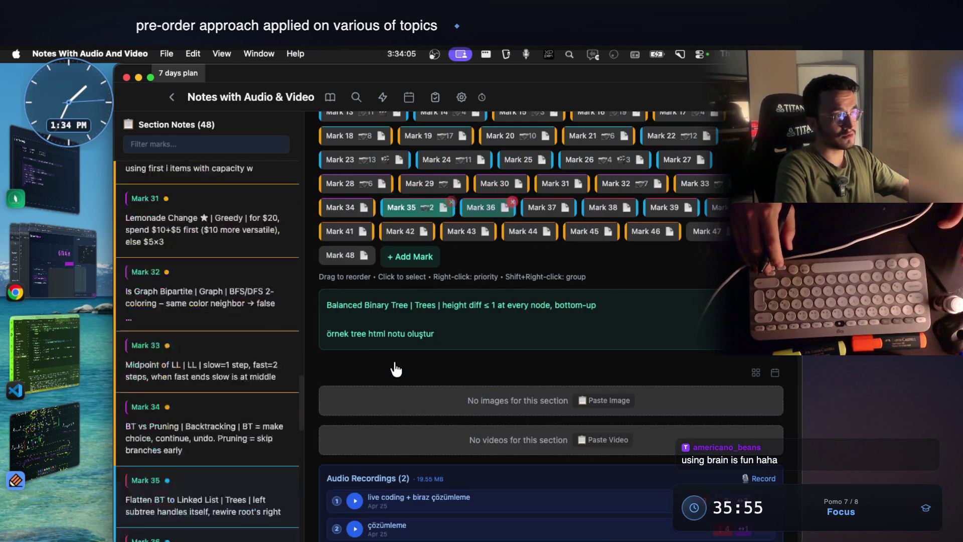
{"action": "key", "text": "Left"}
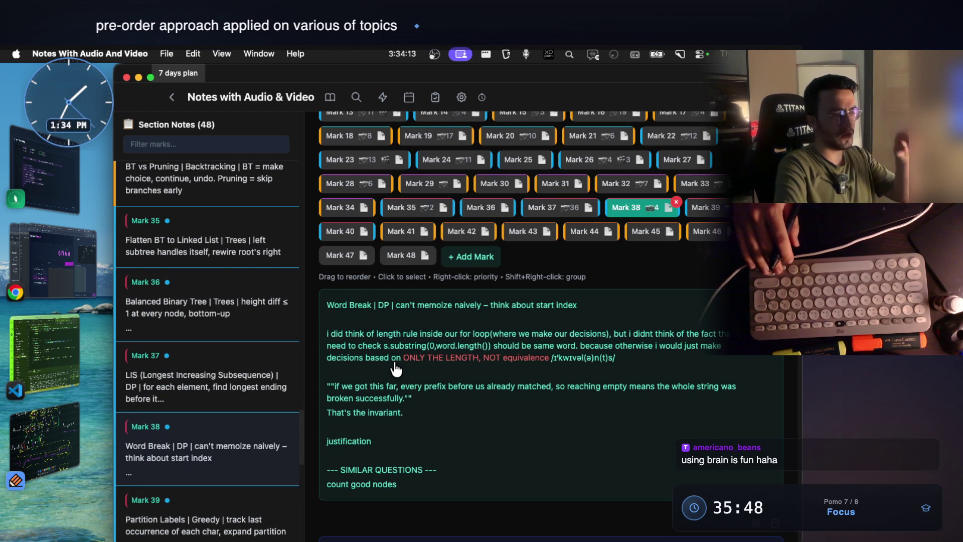
Step: Move among Marks 40 Connected Components, 44 3Sum, 46 Happy Number and 47 Bubble Sort, then back to 43 Edit Distance
{"action": "key", "text": "Down"}
{"action": "key", "text": "Down"}
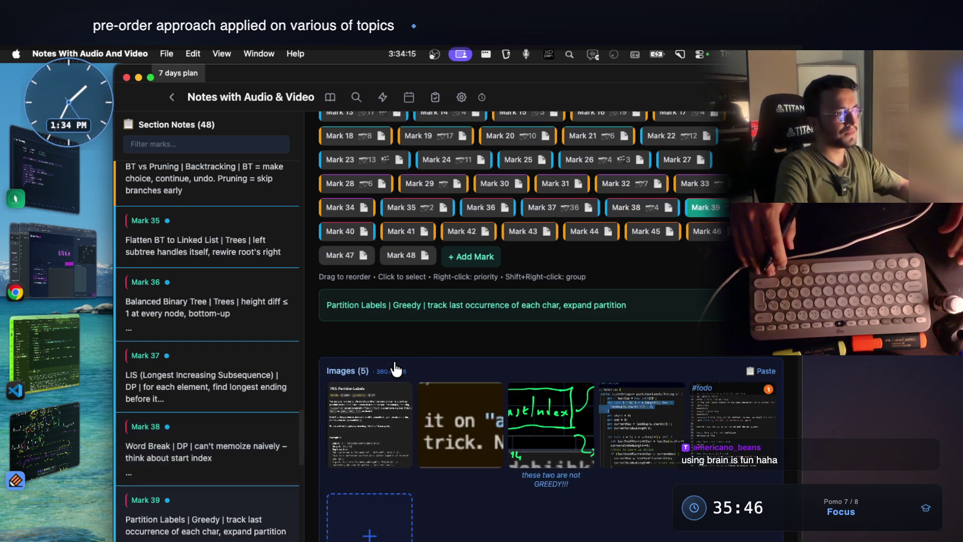
{"action": "key", "text": "Down"}
{"action": "key", "text": "Down"}
{"action": "key", "text": "Down"}
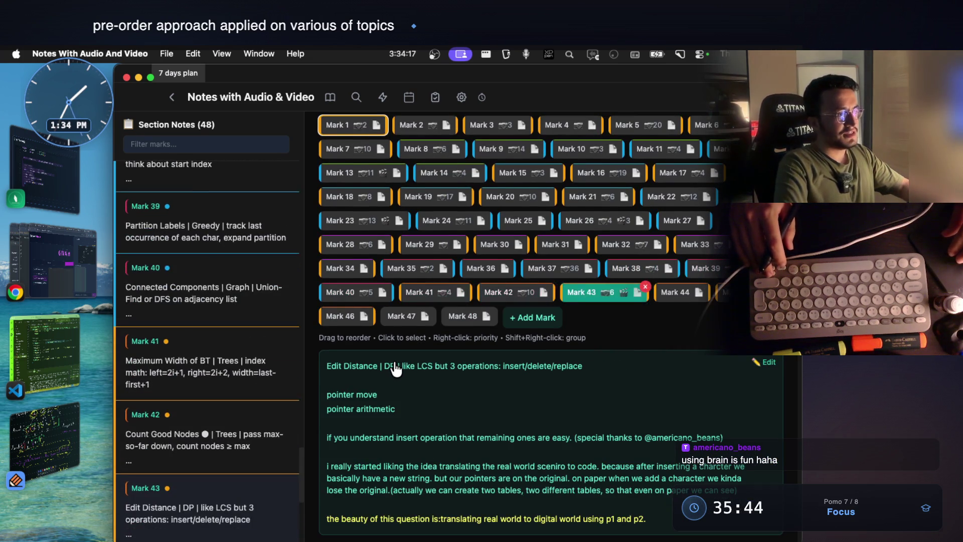
{"action": "key", "text": "Down"}
{"action": "key", "text": "Down"}
{"action": "key", "text": "Down"}
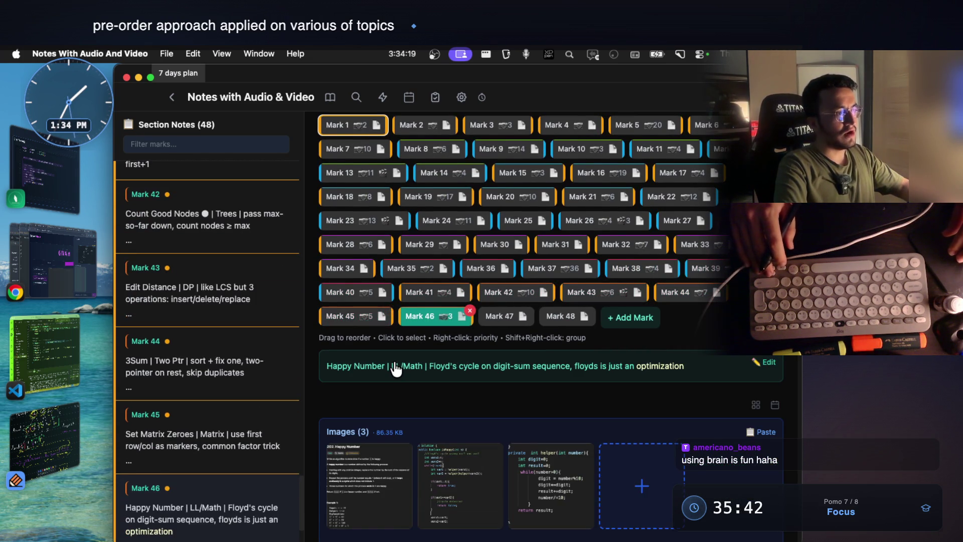
{"action": "key", "text": "Up"}
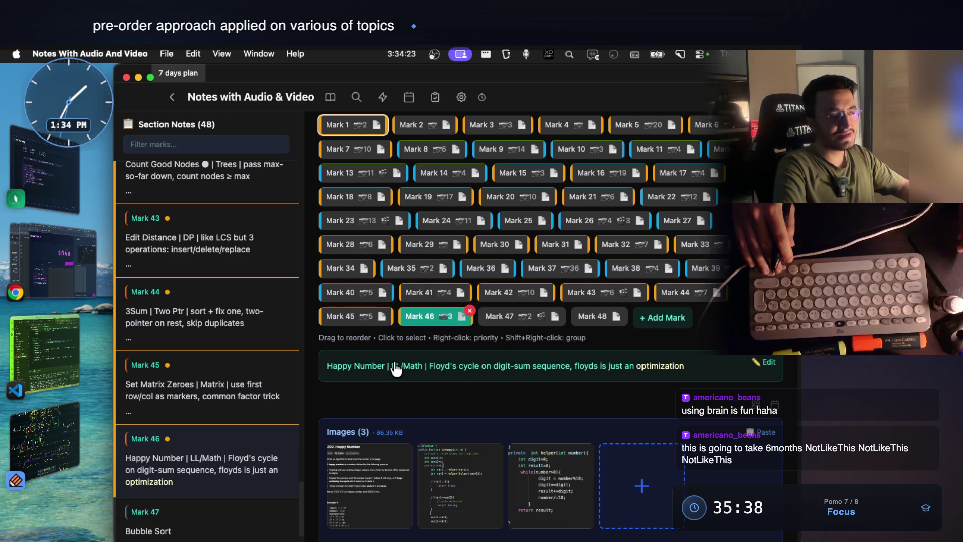
{"action": "key", "text": "Down"}
{"action": "key", "text": "Down"}
{"action": "key", "text": "Up"}
{"action": "key", "text": "Up"}
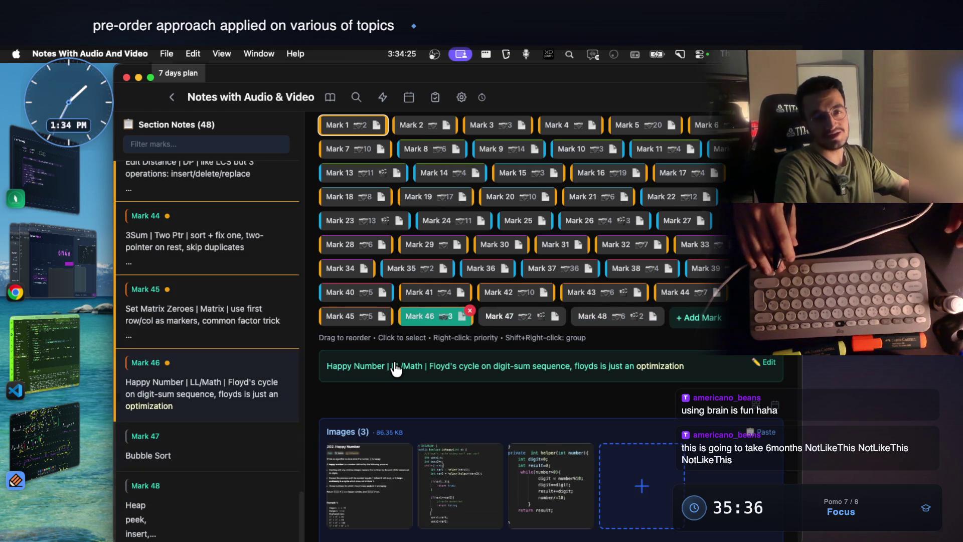
{"action": "key", "text": "Up"}
{"action": "key", "text": "Up"}
{"action": "key", "text": "Up"}
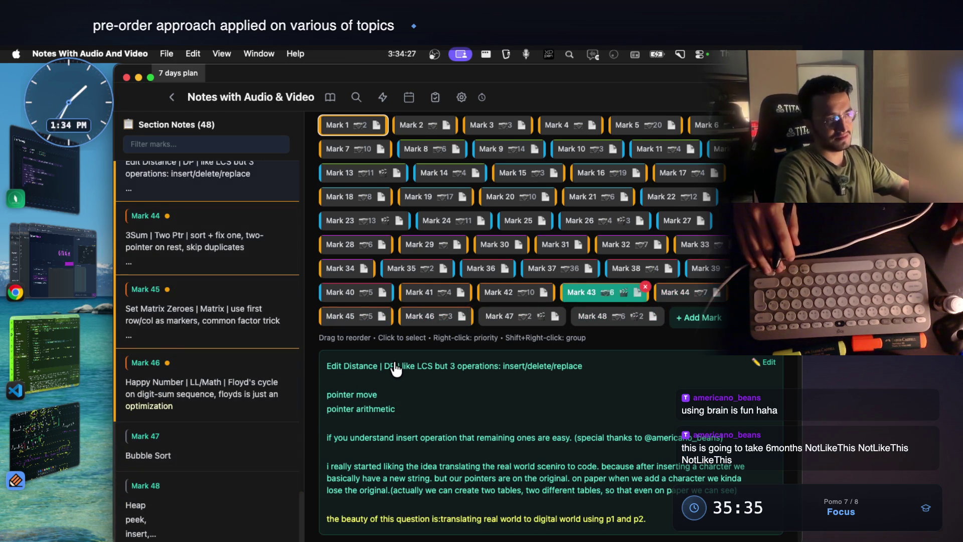
Step: Step back via Balanced Binary Tree, Lowest Common Ancestor and Validate BST to Mark 13 Quick Sort, then return to the list
{"action": "key", "text": "Up"}
{"action": "key", "text": "Up"}
{"action": "key", "text": "Up"}
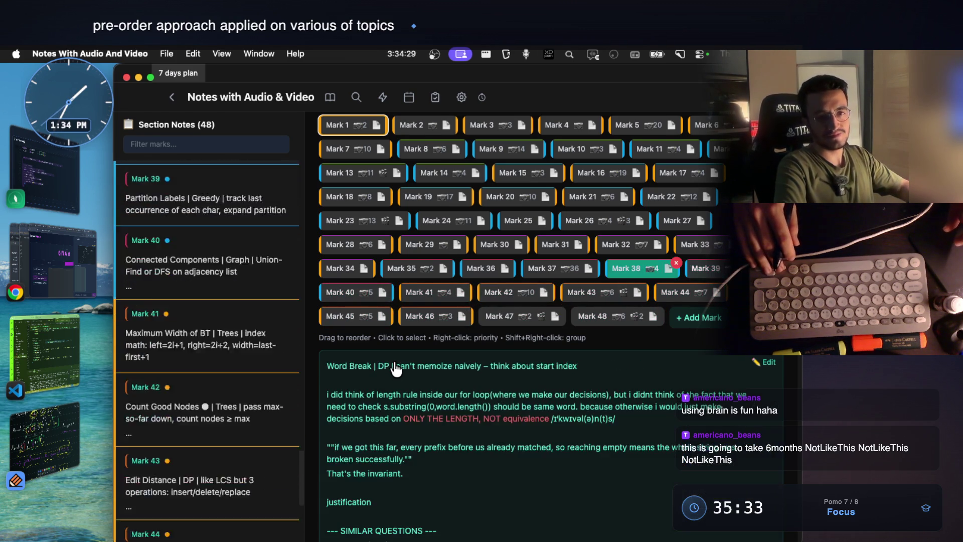
{"action": "key", "text": "Up"}
{"action": "key", "text": "Up"}
{"action": "key", "text": "Up"}
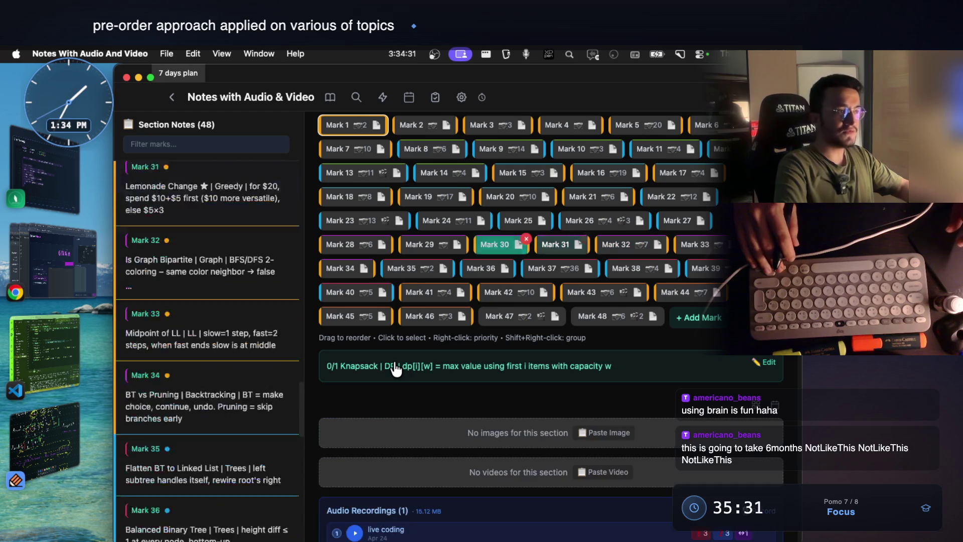
{"action": "key", "text": "Up"}
{"action": "key", "text": "Up"}
{"action": "key", "text": "Up"}
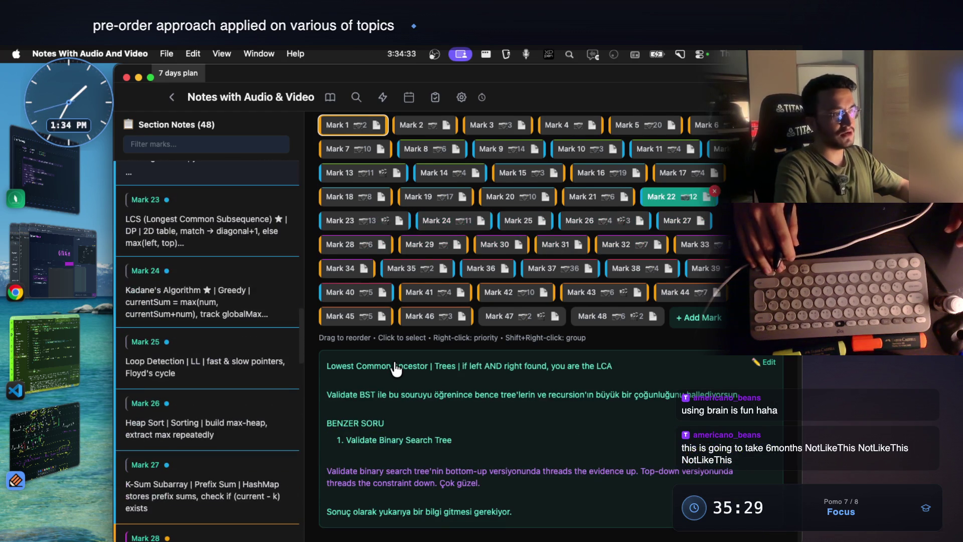
{"action": "scroll", "coordinate": [397, 369], "scroll_direction": "up", "scroll_amount": 1}
{"action": "scroll", "coordinate": [396, 369], "scroll_direction": "up", "scroll_amount": 2}
{"action": "key", "text": "Up"}
{"action": "key", "text": "Up"}
{"action": "key", "text": "Up"}
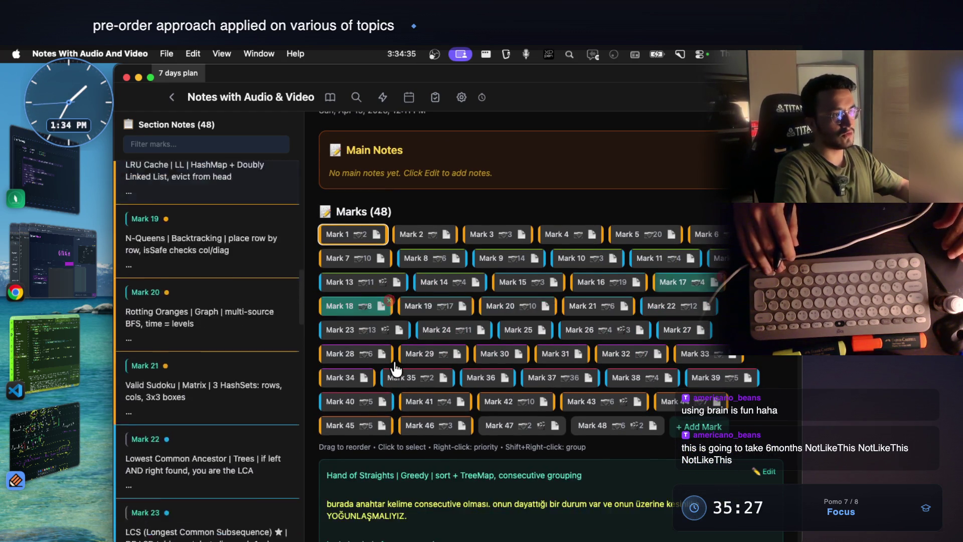
{"action": "key", "text": "Up"}
{"action": "key", "text": "Up"}
{"action": "scroll", "coordinate": [344, 184], "scroll_direction": "up", "scroll_amount": 2}
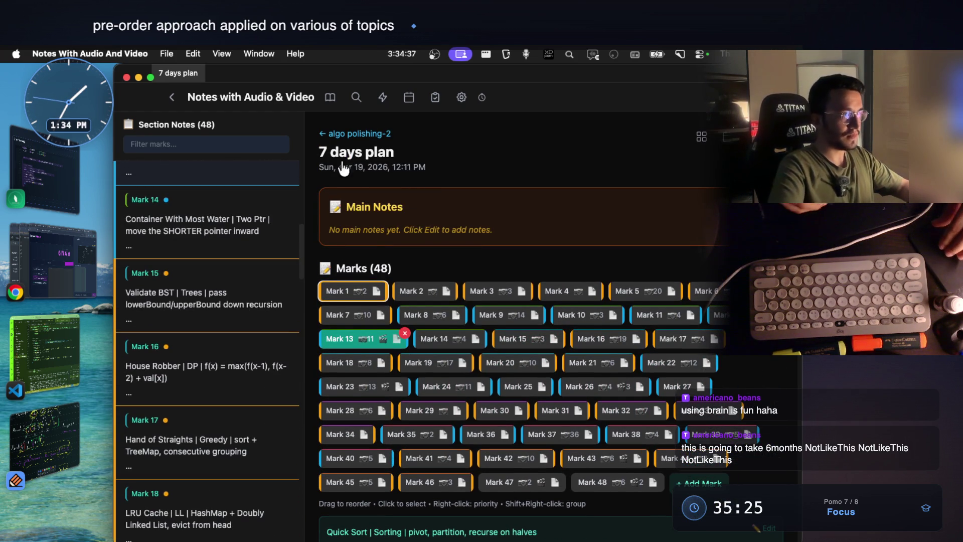
{"action": "left_click", "coordinate": [364, 133]}
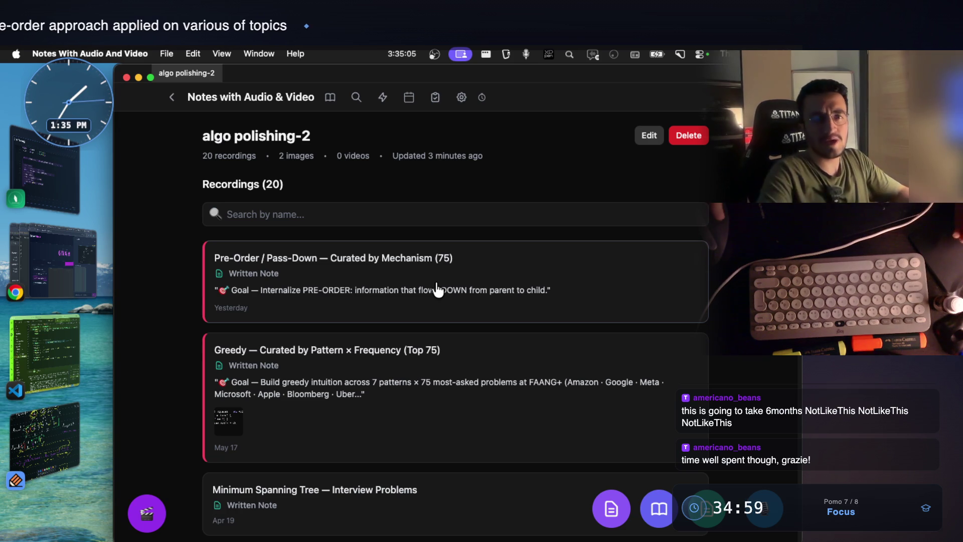
Step: Scroll the algo polishing-2 list down and back up to look over its 20 recordings
{"action": "scroll", "coordinate": [391, 371], "scroll_direction": "down", "scroll_amount": 3}
{"action": "scroll", "coordinate": [384, 367], "scroll_direction": "up", "scroll_amount": 3}
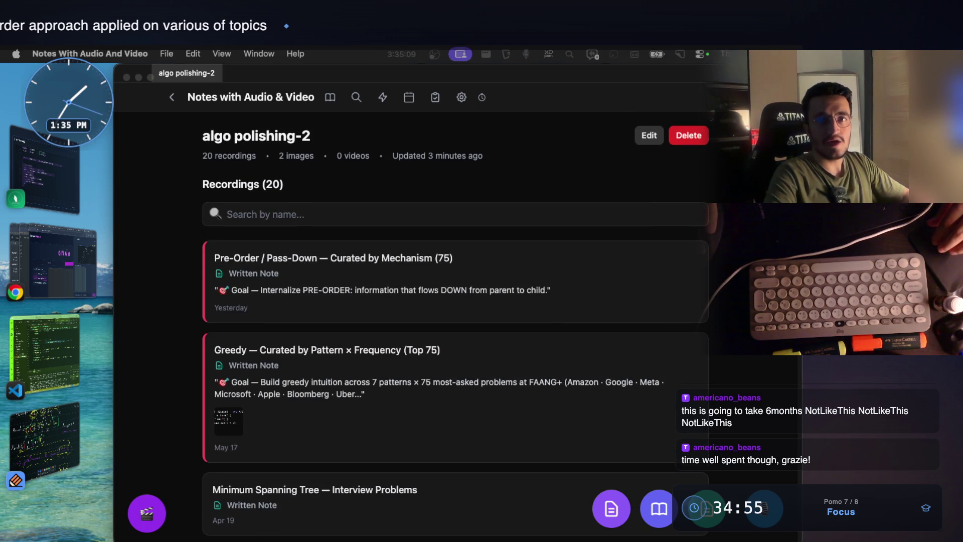